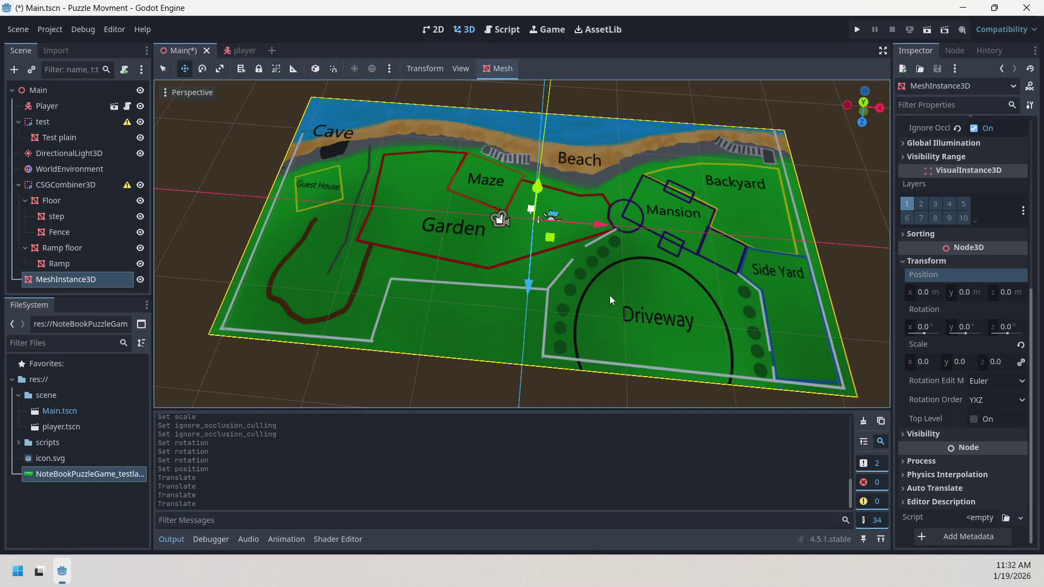
# Orbit and zoom the 3D viewport to inspect the map floor from a low angle
pyautogui.moveTo(609, 294); pyautogui.dragTo(545, 292)
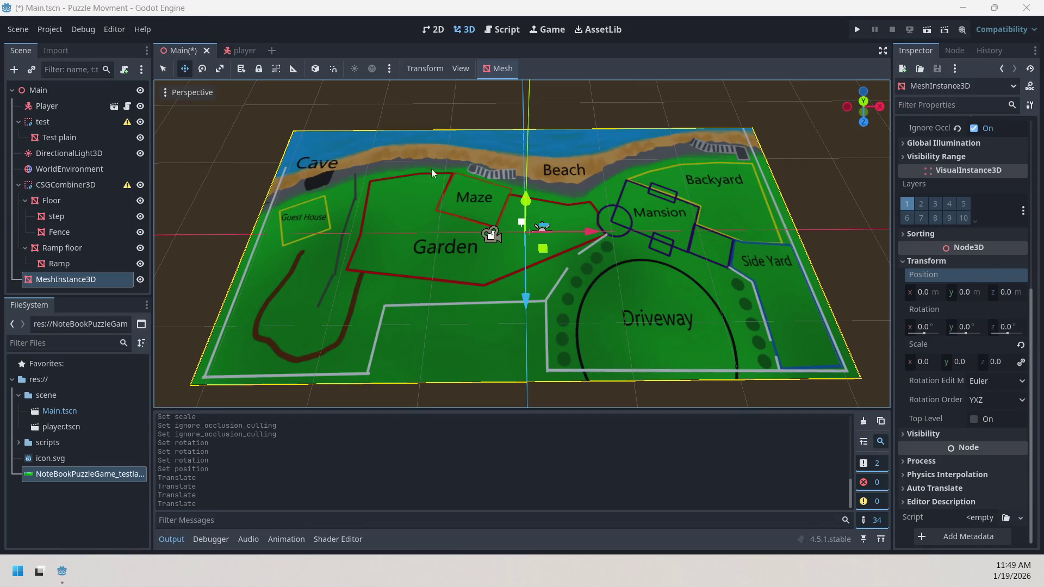
pyautogui.scroll(2, 431, 168)
pyautogui.scroll(3, 525, 277)
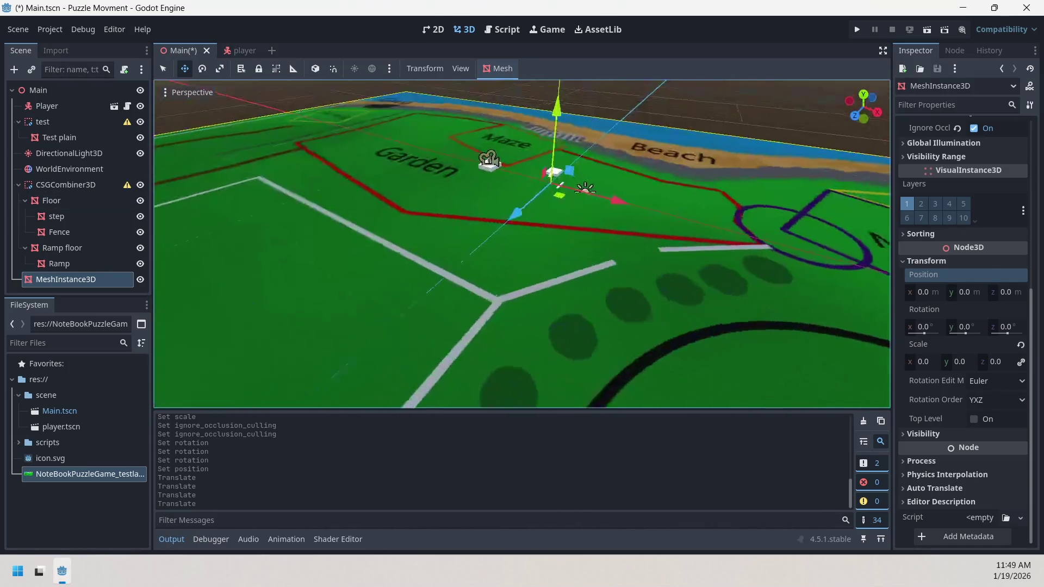
pyautogui.moveTo(522, 245)
pyautogui.mouseDown()
pyautogui.moveTo(527, 215)
pyautogui.moveTo(522, 238)
pyautogui.moveTo(512, 229)
pyautogui.moveTo(516, 267)
pyautogui.moveTo(517, 245)
pyautogui.mouseUp()
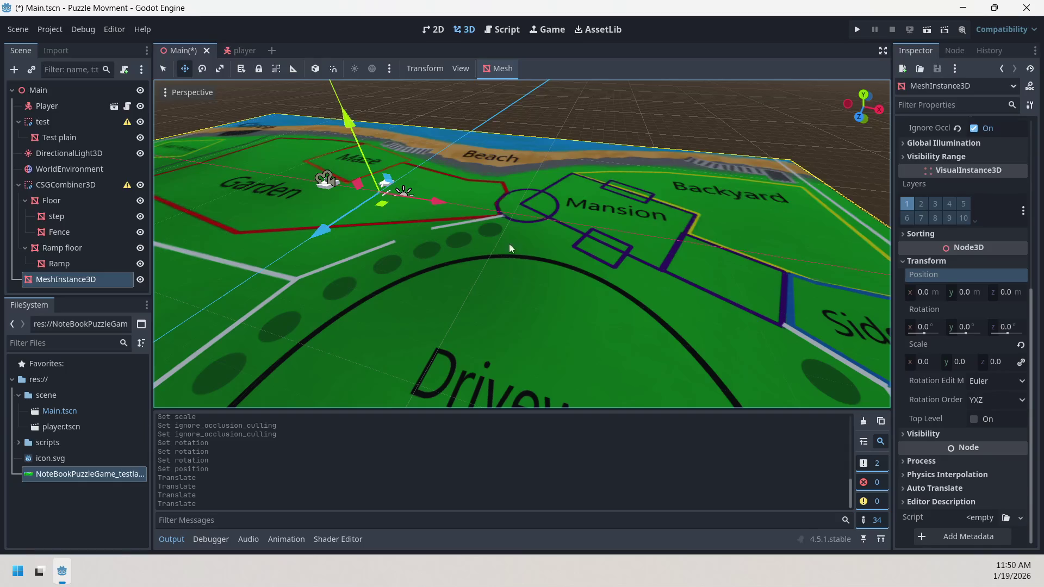
pyautogui.scroll(-5, 522, 243)
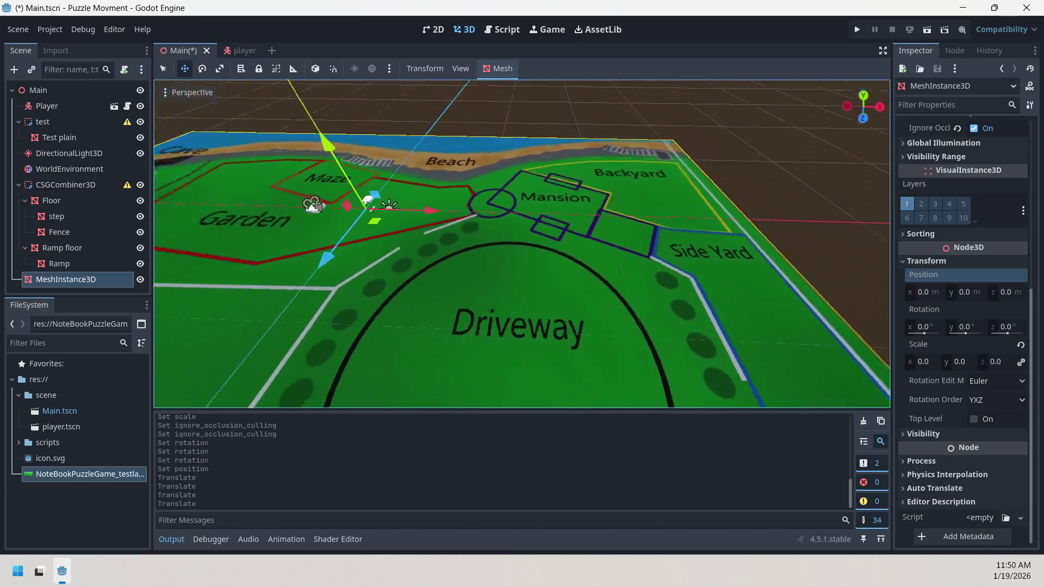
pyautogui.scroll(1, 608, 228)
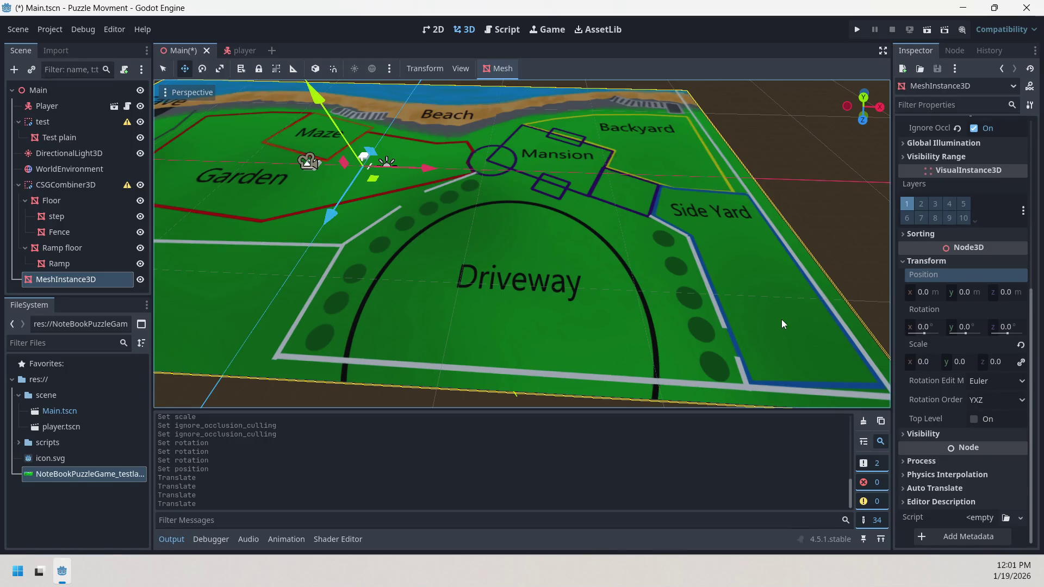
# Orbit to a diagonal view and deselect the map mesh by clicking empty viewport space
pyautogui.moveTo(446, 208)
pyautogui.mouseDown()
pyautogui.moveTo(402, 213)
pyautogui.moveTo(403, 185)
pyautogui.moveTo(474, 198)
pyautogui.mouseUp()
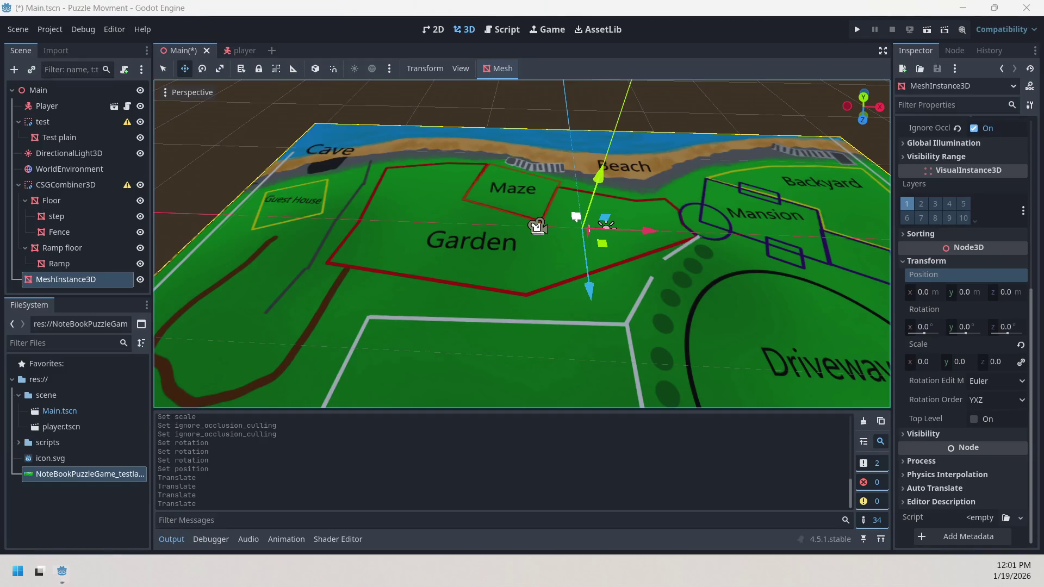
pyautogui.click(437, 172)
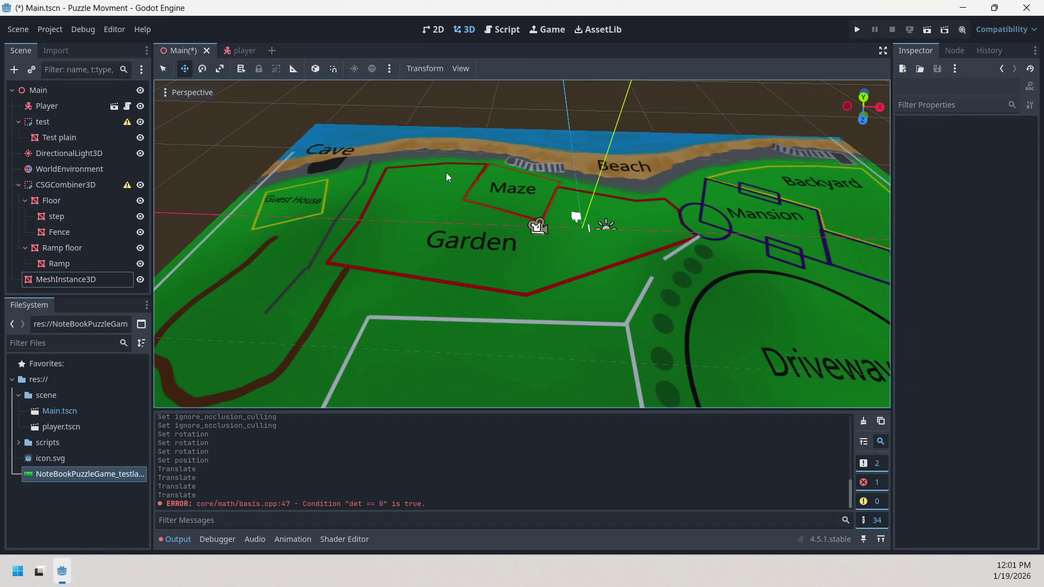
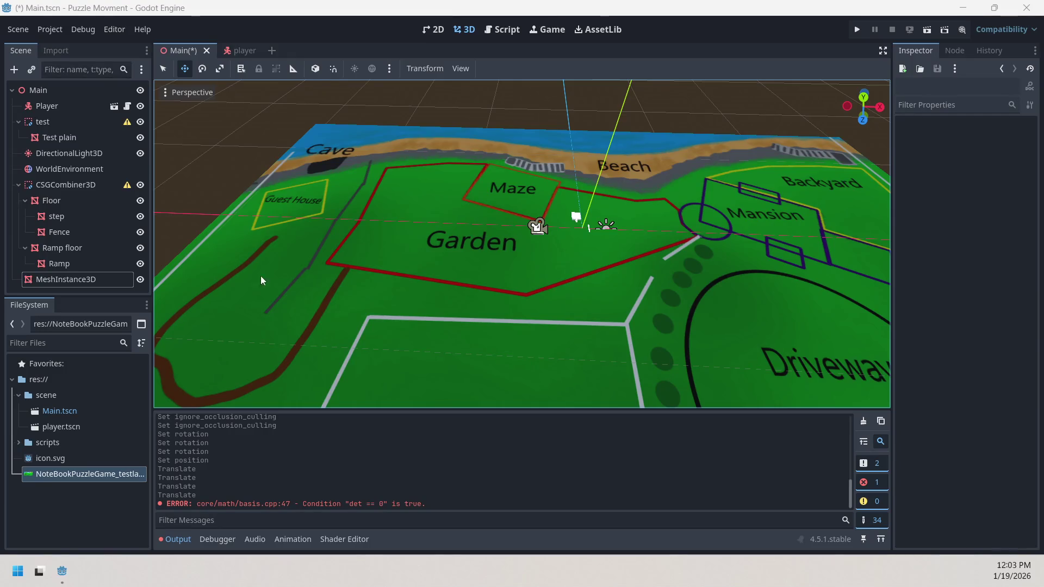
# Select the garden map plane and try dragging it vertically in the viewport
pyautogui.click(616, 312)
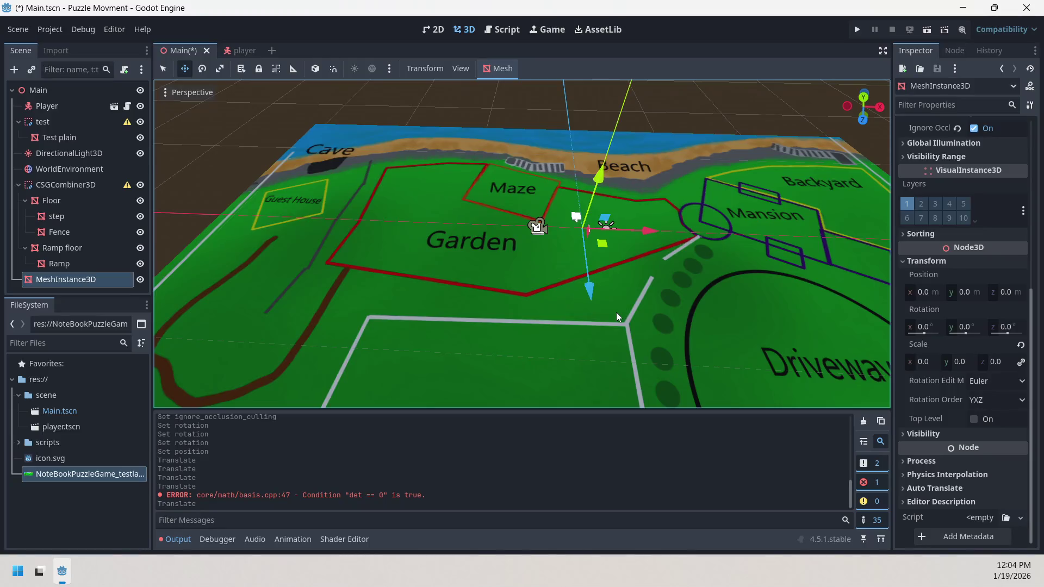
pyautogui.press('w')
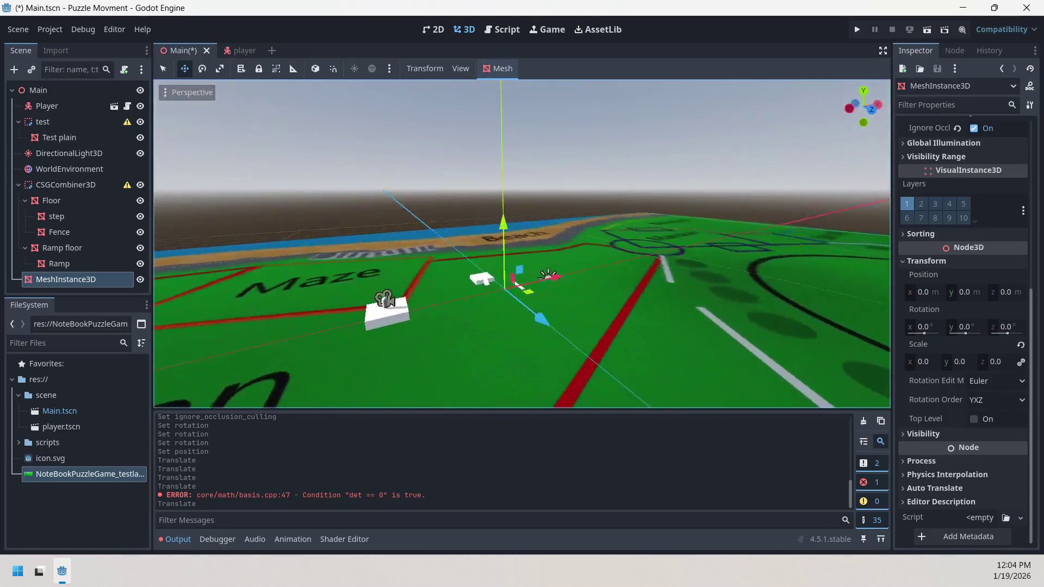
pyautogui.moveTo(544, 234); pyautogui.dragTo(536, 289)
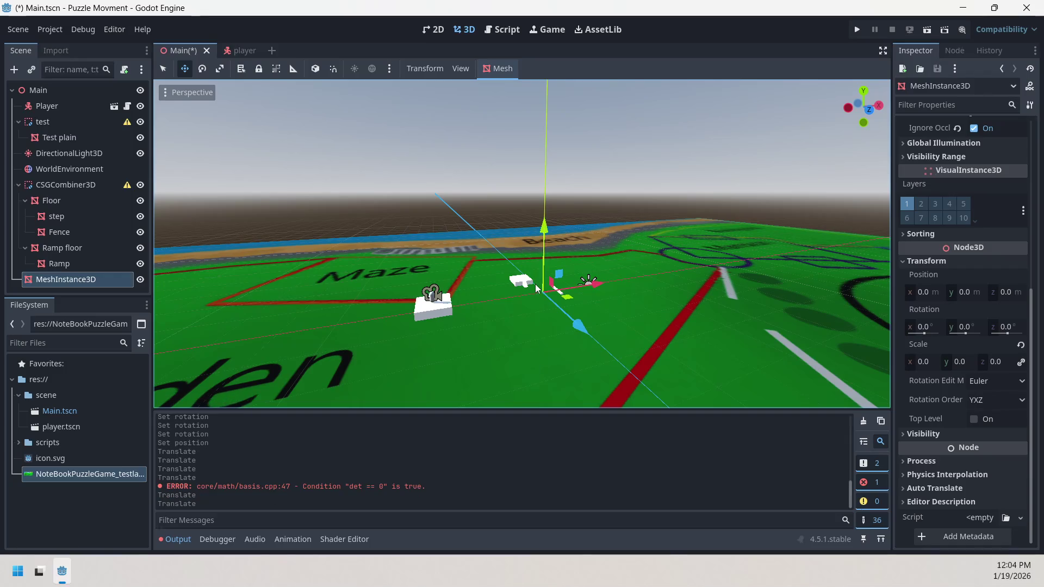
pyautogui.moveTo(213, 488); pyautogui.dragTo(280, 490)
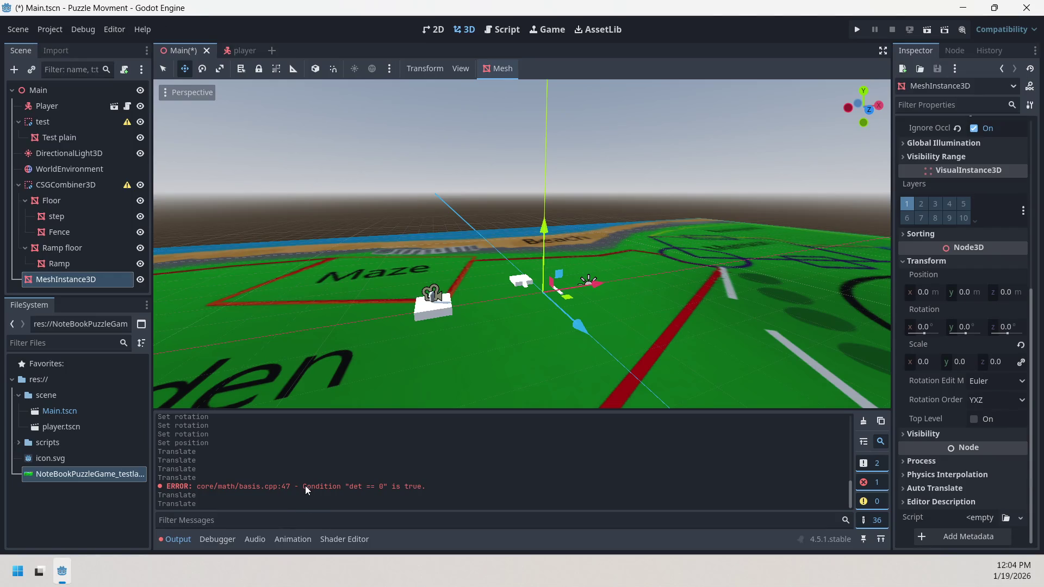
pyautogui.moveTo(545, 240)
pyautogui.mouseDown()
pyautogui.moveTo(523, 486)
pyautogui.moveTo(529, 559)
pyautogui.mouseUp()
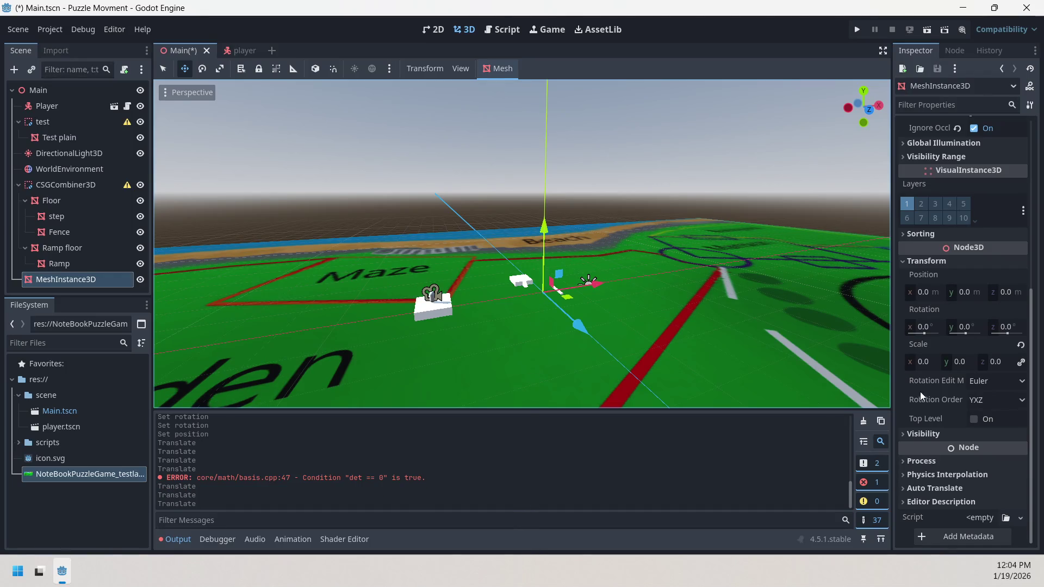
# Set the map plane's Transform Position Y to 10, then deselect it
pyautogui.click(966, 293)
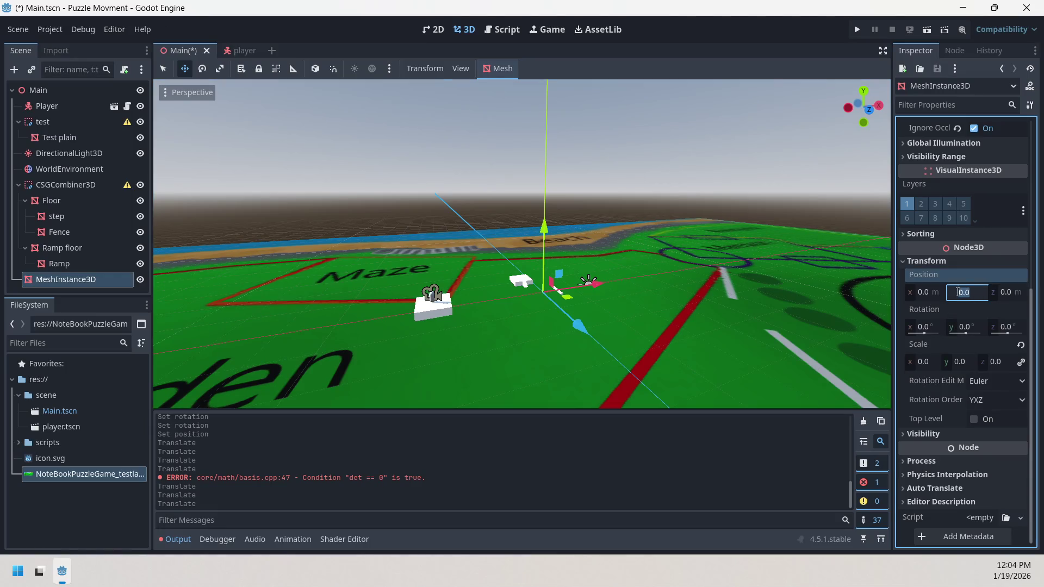
pyautogui.write('10')
pyautogui.press('Return')
pyautogui.click(822, 205)
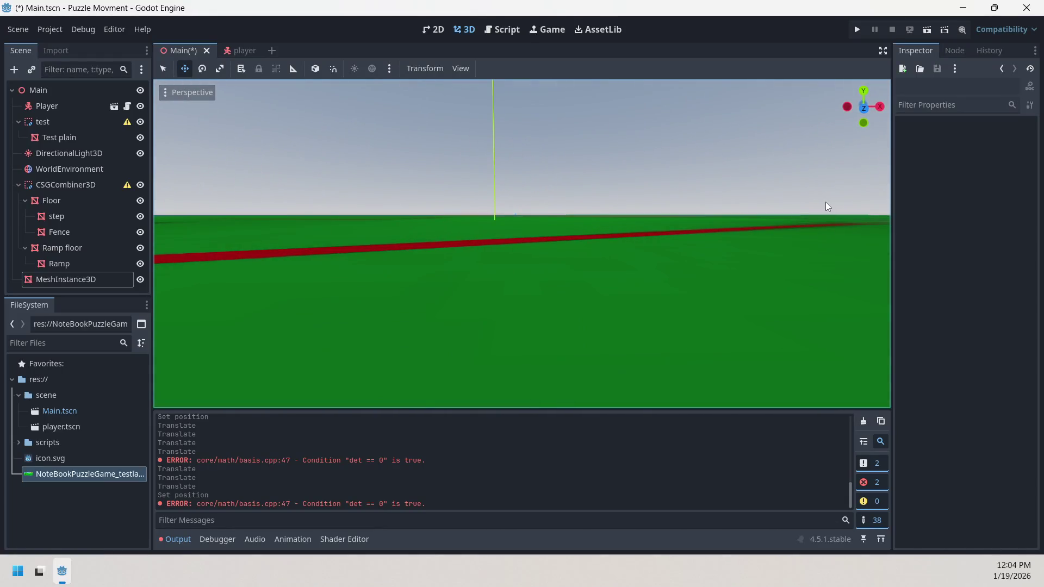
# Zoom out to frame the whole garden map, clear the selection, and reselect MeshInstance3D
pyautogui.scroll(-5, 825, 201)
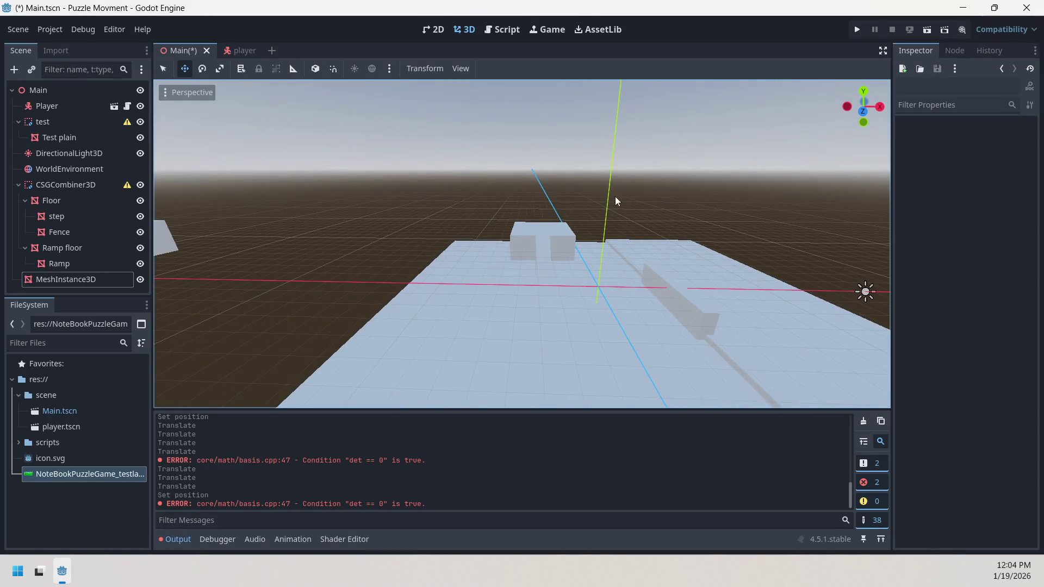
pyautogui.scroll(5, 616, 202)
pyautogui.click(621, 228)
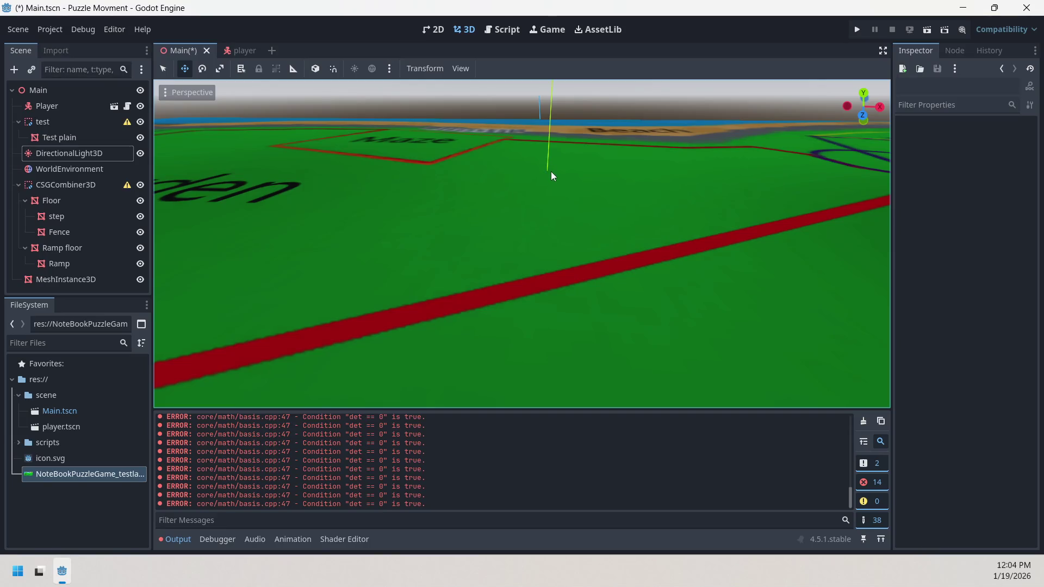
pyautogui.scroll(-5, 572, 190)
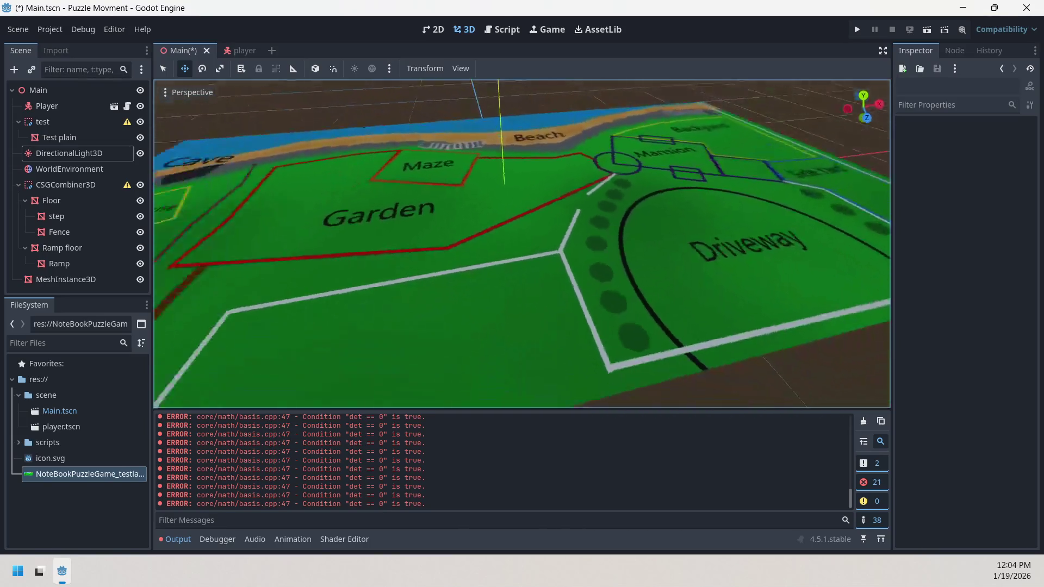
pyautogui.scroll(-3, 572, 190)
pyautogui.moveTo(268, 105); pyautogui.dragTo(910, 372)
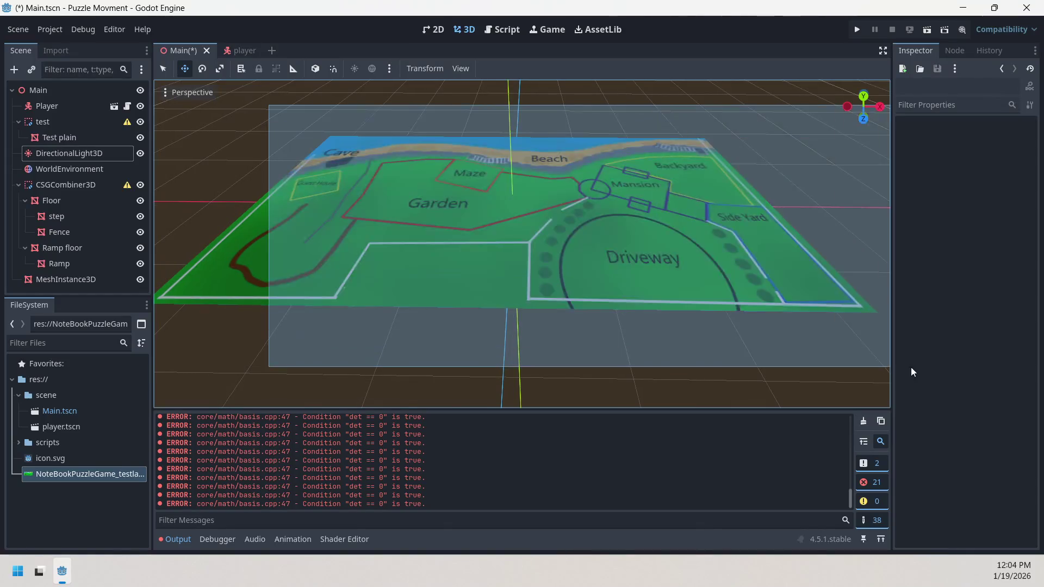
pyautogui.click(790, 336)
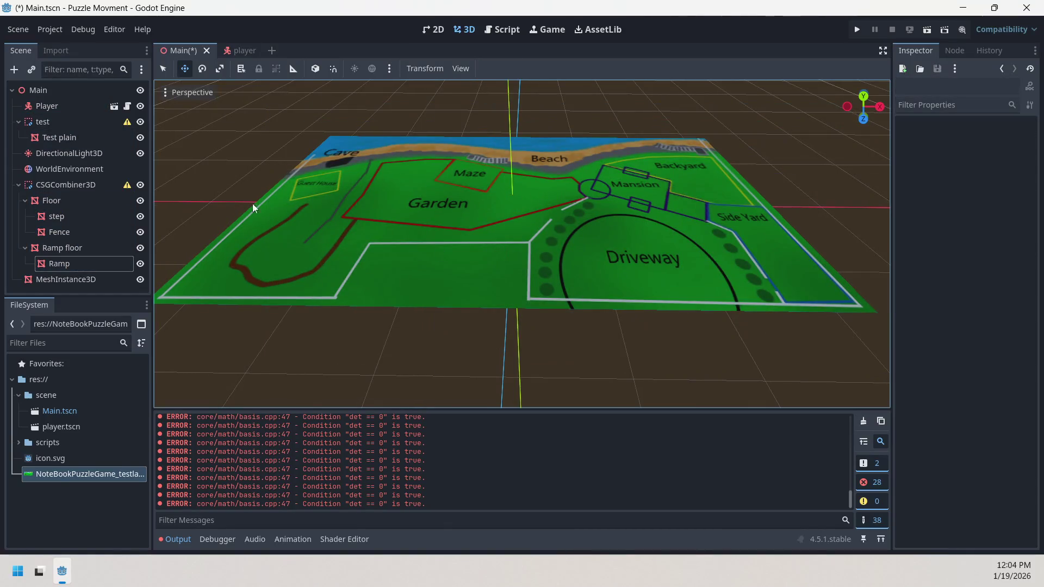
pyautogui.click(60, 279)
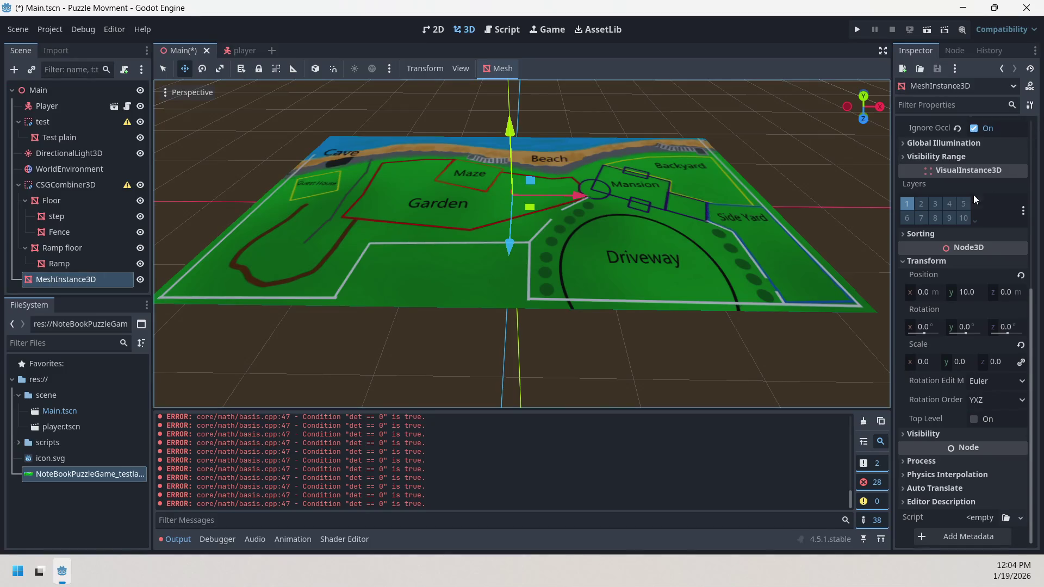
# Rename the MeshInstance3D node to 'Map Test'
pyautogui.rightClick(67, 280)
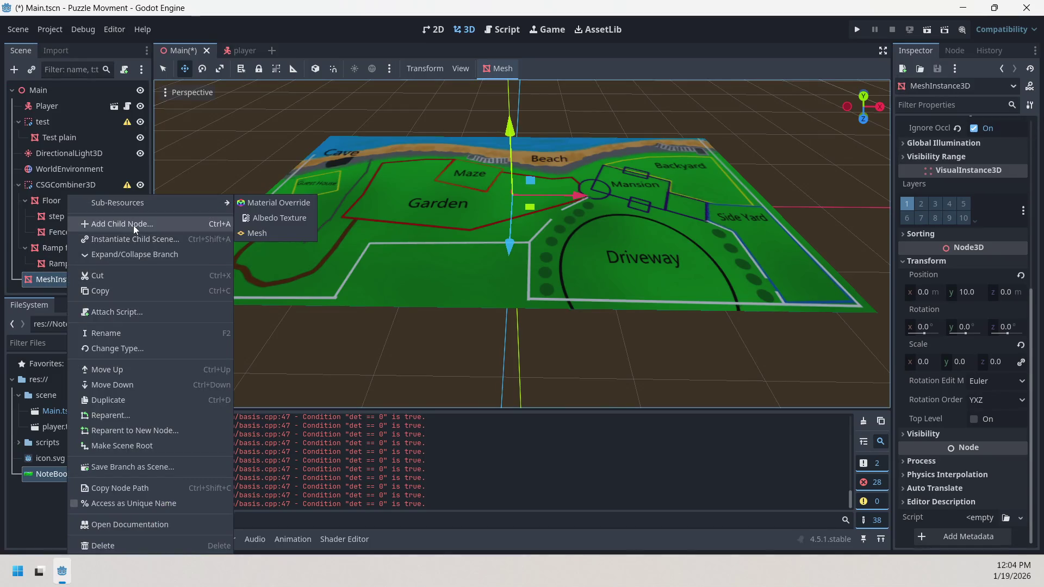
pyautogui.click(110, 338)
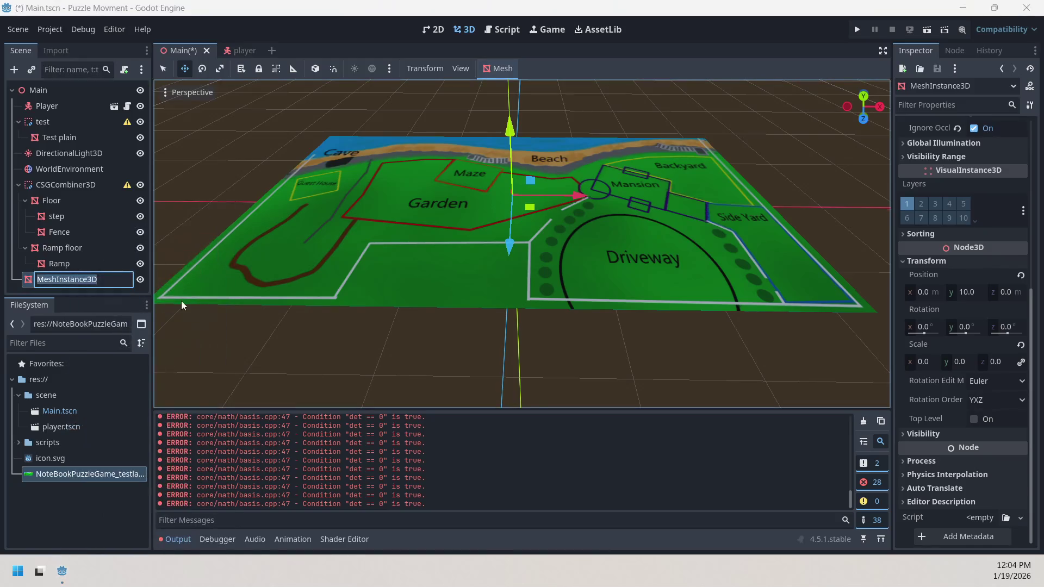
pyautogui.write('Map ')
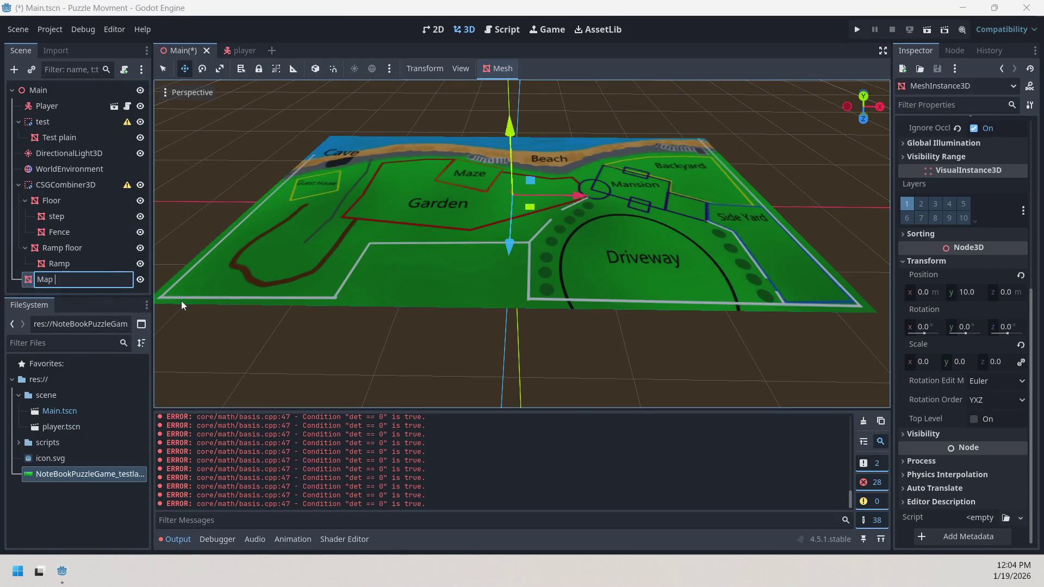
pyautogui.write('Test')
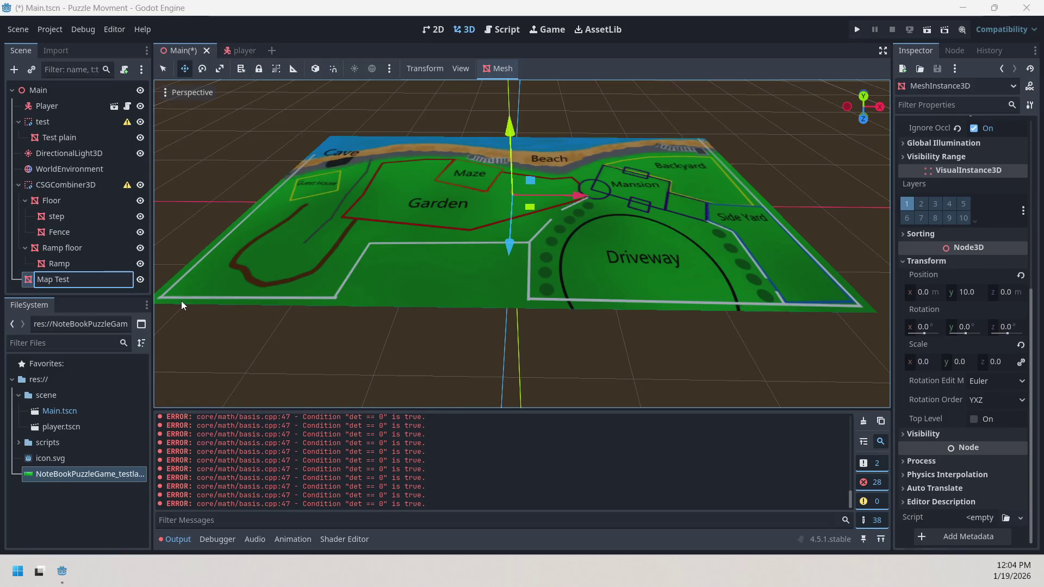
pyautogui.press('Return')
# Dismiss Map Test's node context menu and collapse its Transform properties
pyautogui.rightClick(74, 280)
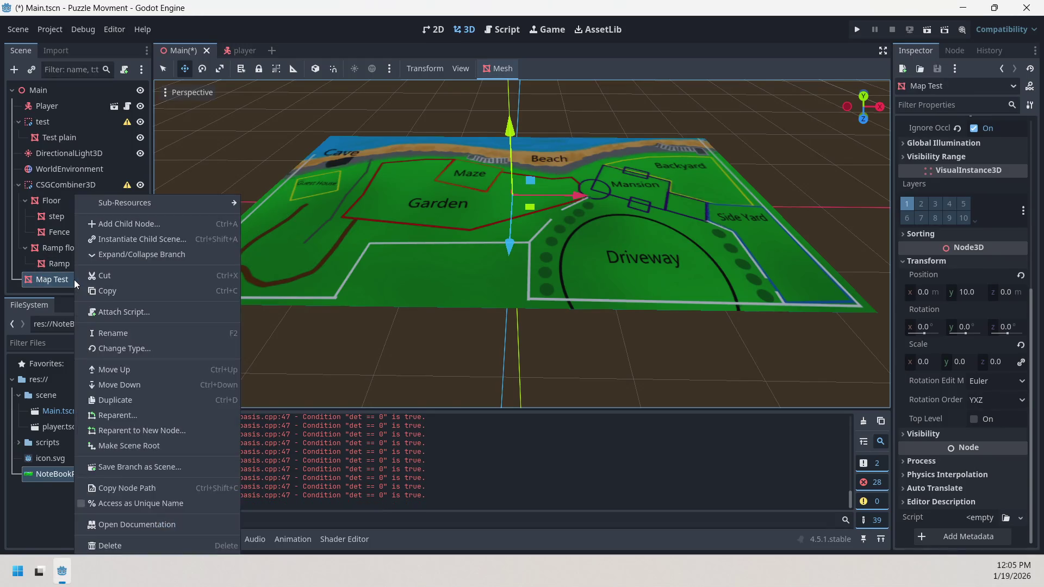
pyautogui.click(82, 289)
pyautogui.moveTo(901, 252)
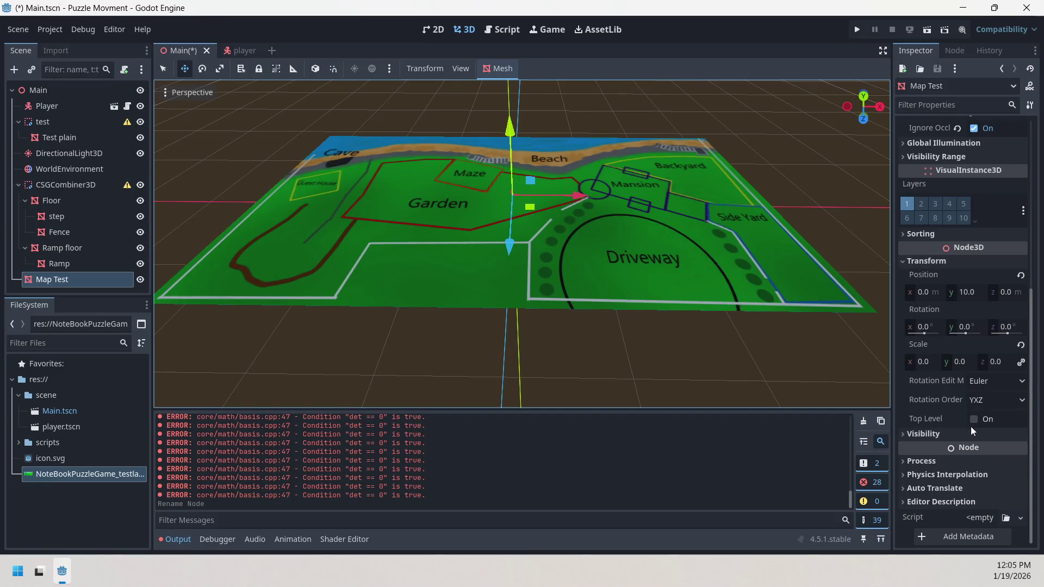
pyautogui.moveTo(958, 420)
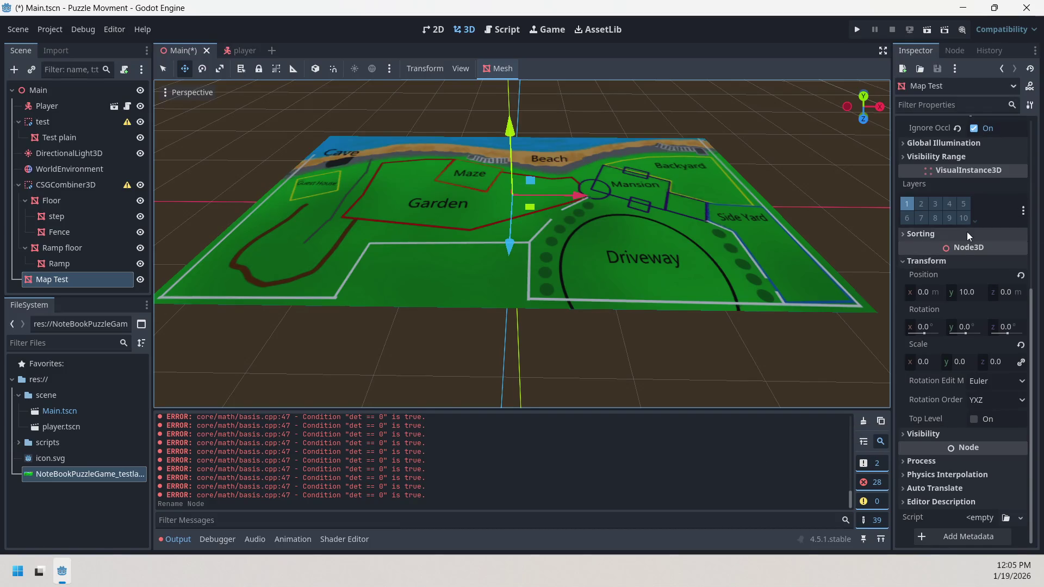
pyautogui.click(956, 262)
pyautogui.scroll(3, 951, 319)
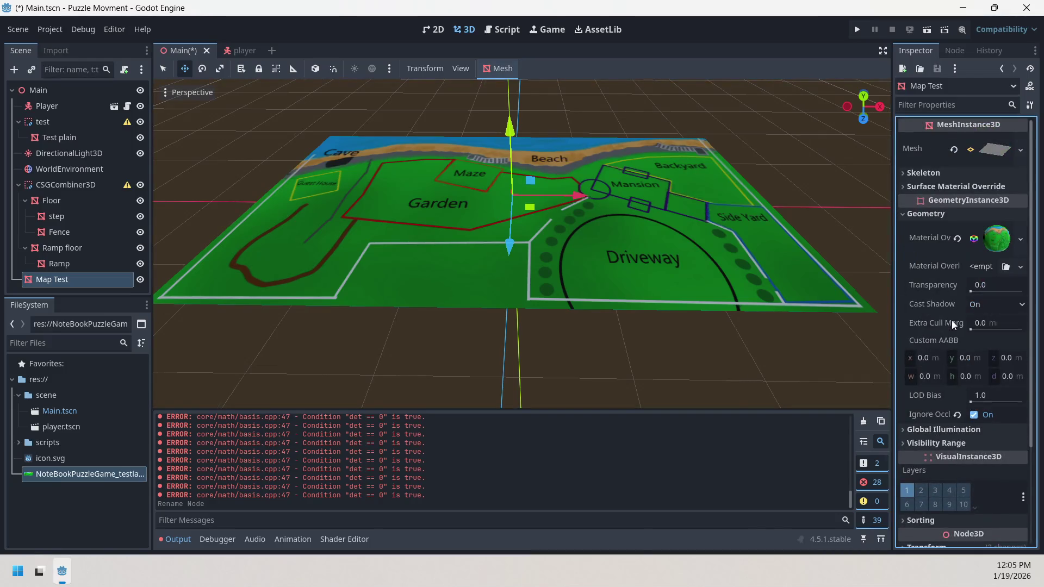
pyautogui.click(951, 213)
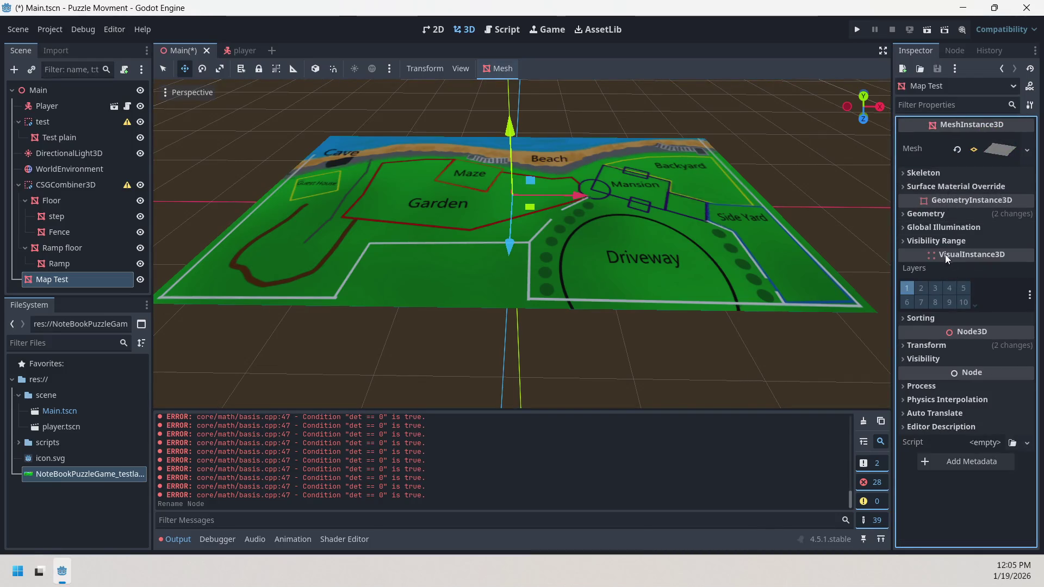
pyautogui.click(945, 346)
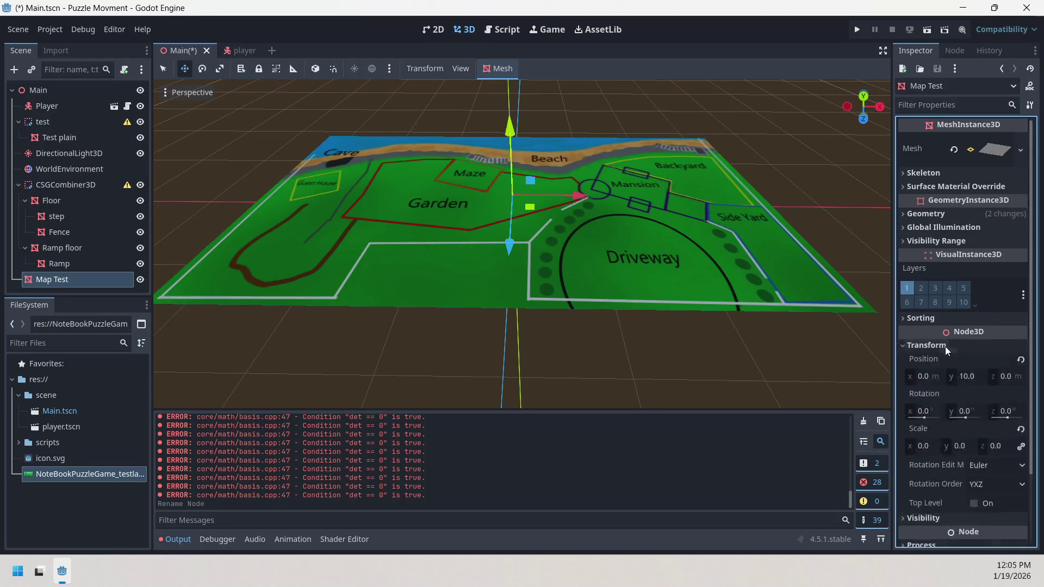
pyautogui.click(956, 377)
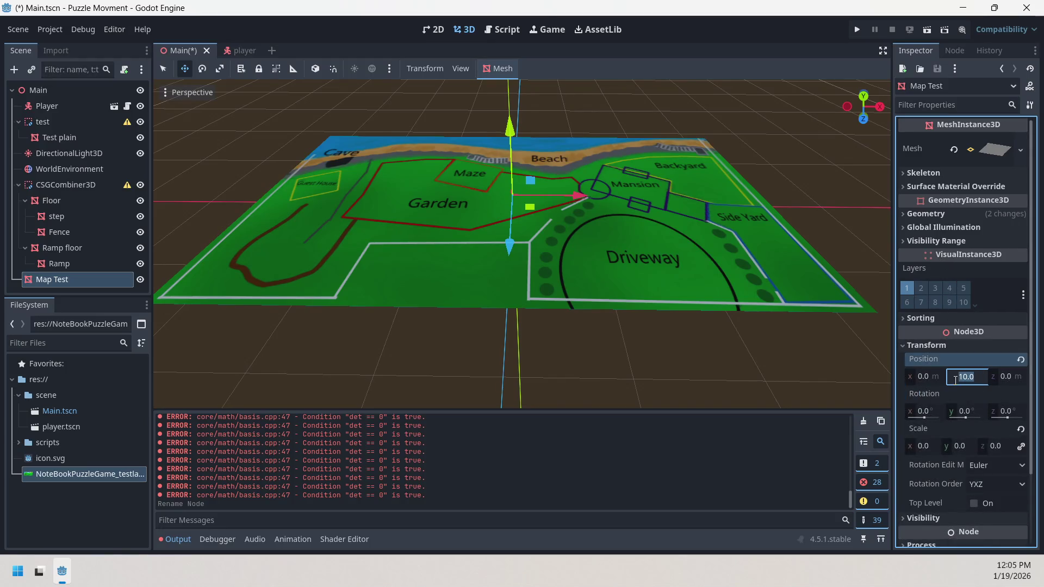
pyautogui.write('25')
pyautogui.press('Return')
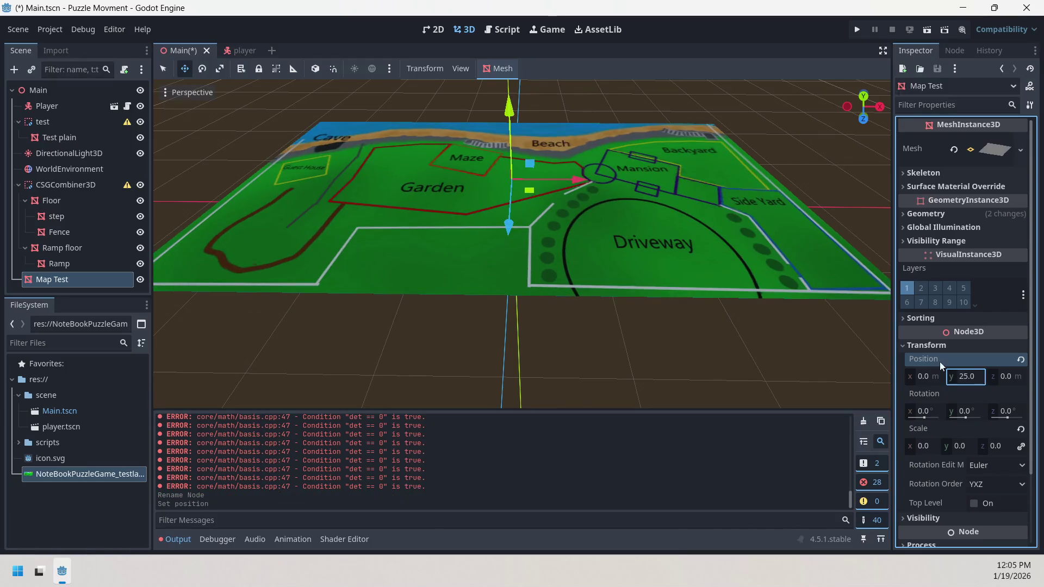
pyautogui.click(875, 212)
pyautogui.scroll(5, 839, 174)
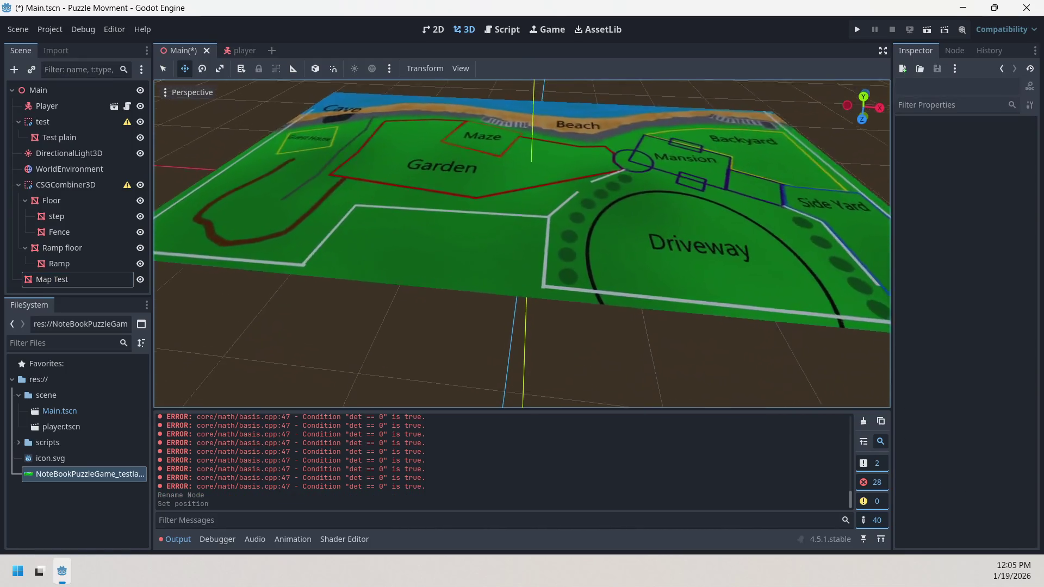
pyautogui.scroll(-10, 522, 245)
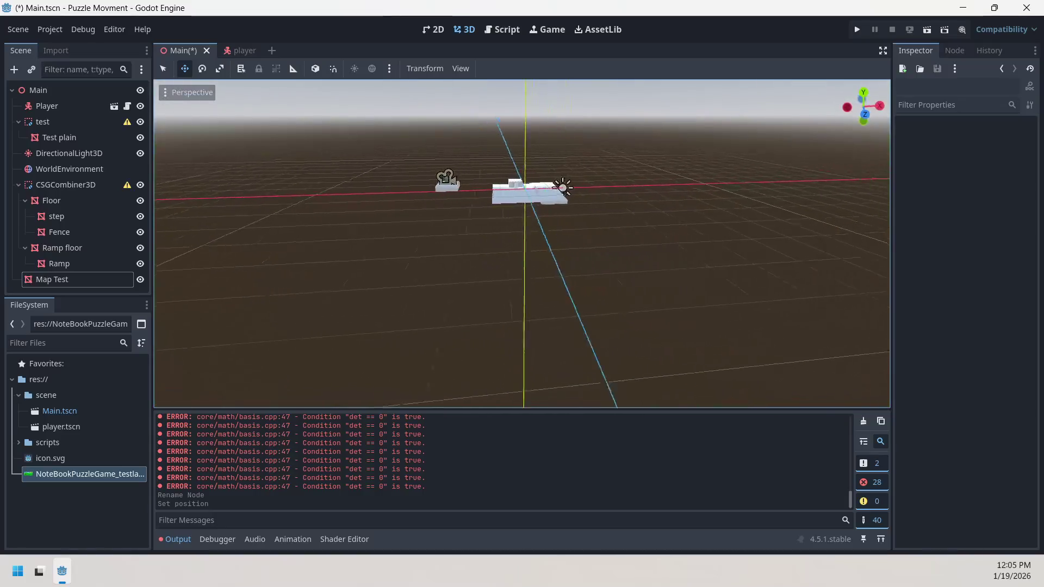
pyautogui.scroll(10, 522, 245)
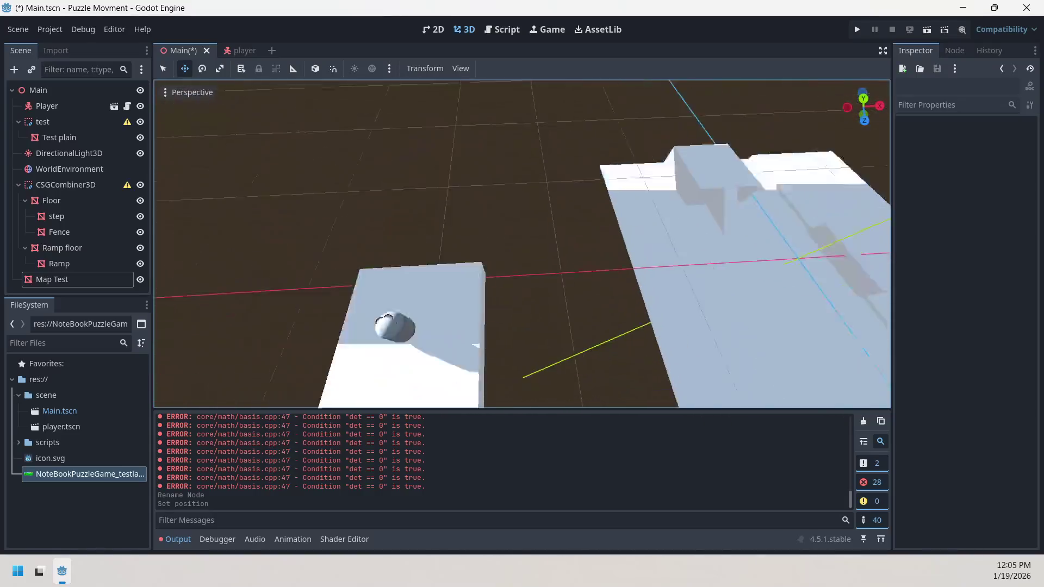
pyautogui.scroll(-8, 522, 245)
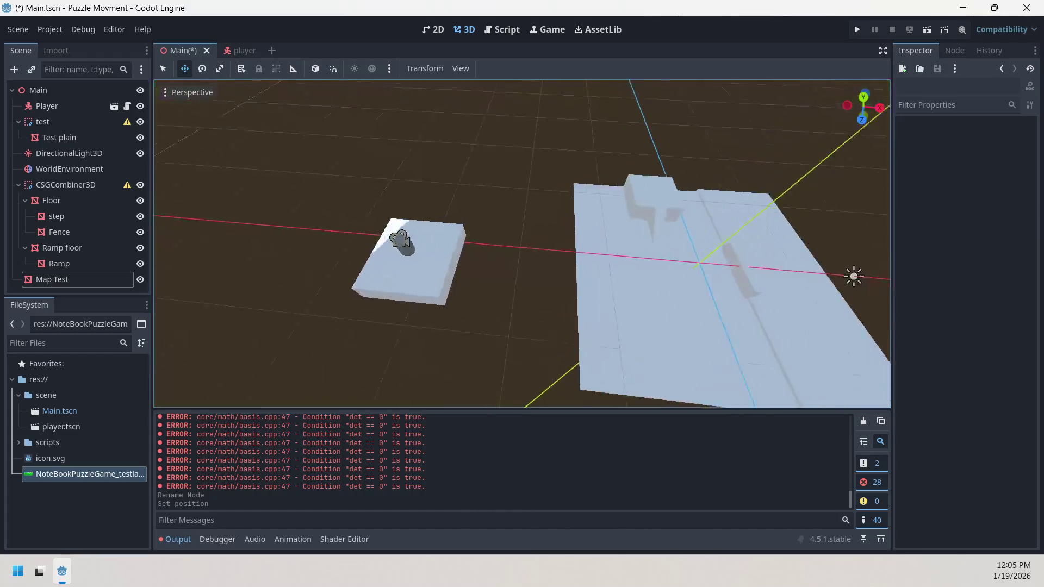
pyautogui.scroll(5, 522, 244)
pyautogui.scroll(-5, 522, 244)
pyautogui.scroll(5, 522, 245)
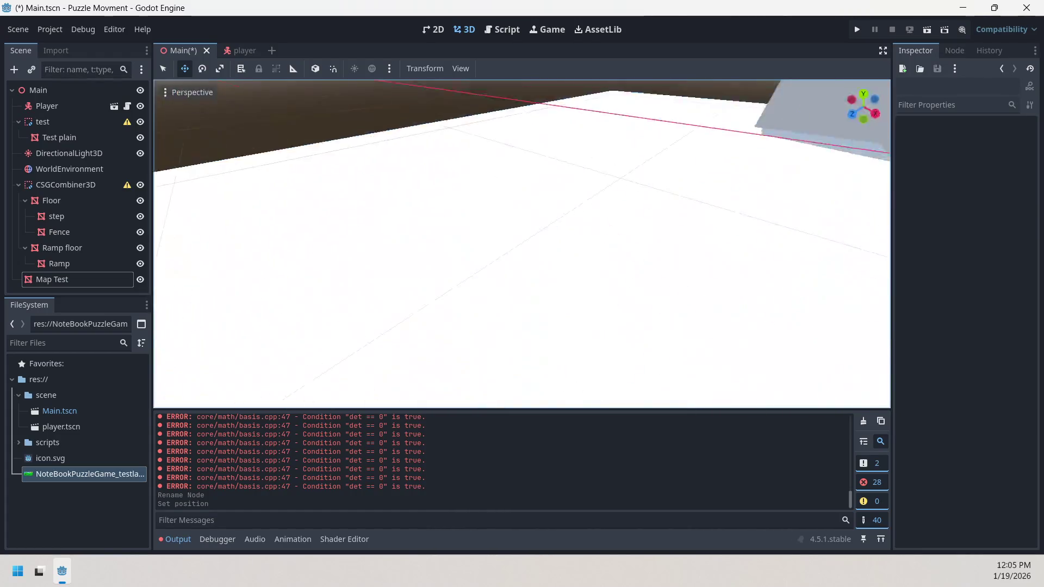
pyautogui.scroll(-5, 522, 245)
pyautogui.scroll(-5, 522, 244)
pyautogui.scroll(3, 523, 245)
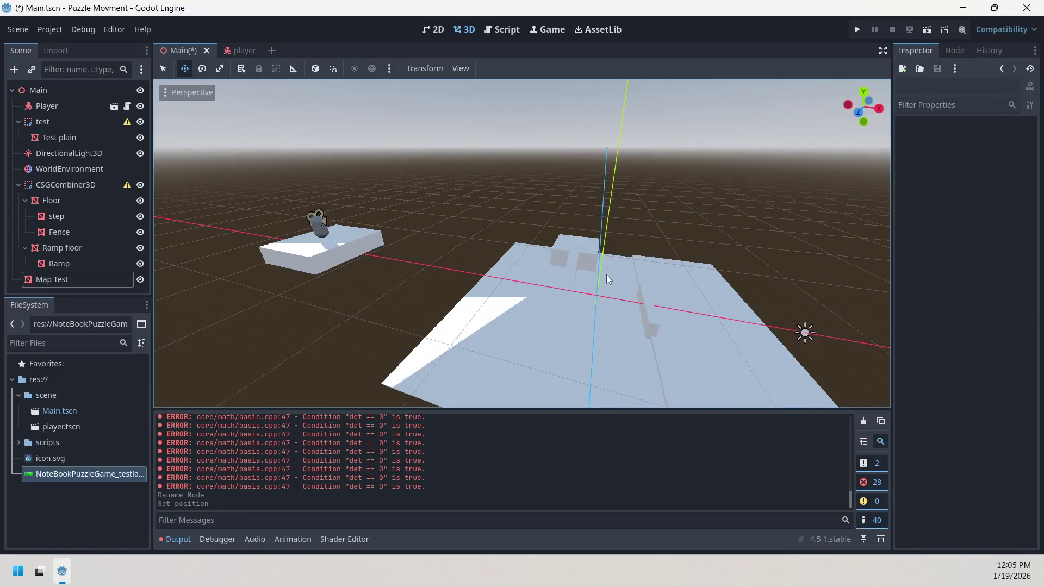
pyautogui.scroll(-5, 604, 267)
pyautogui.scroll(5, 604, 267)
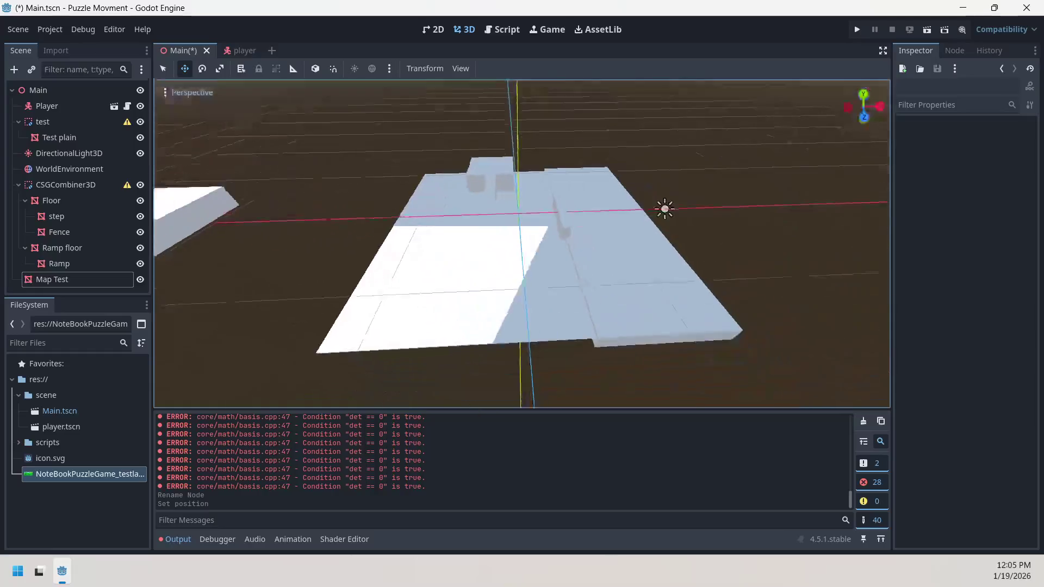
pyautogui.scroll(-5, 522, 245)
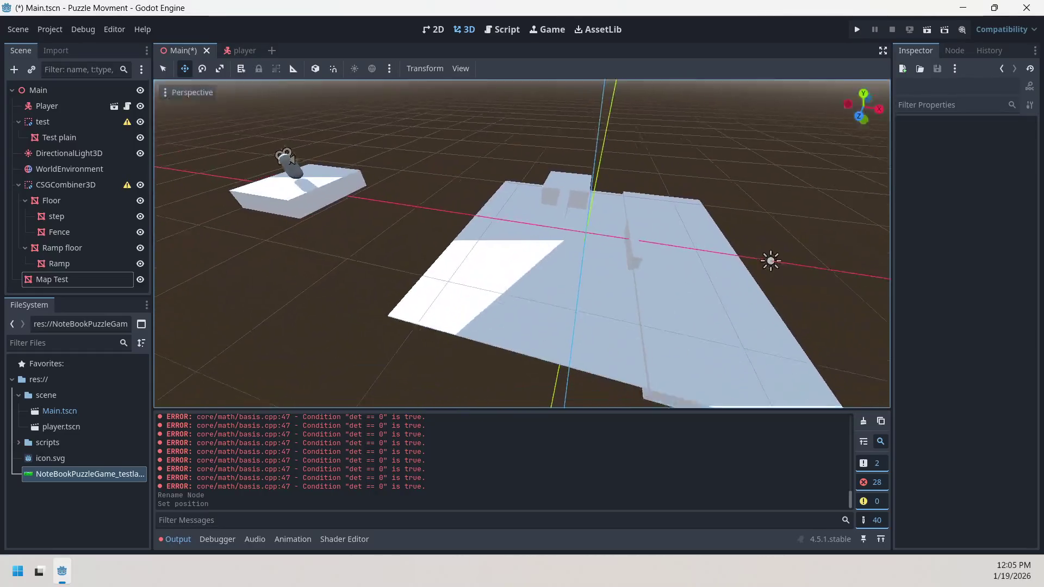
pyautogui.scroll(5, 522, 245)
pyautogui.scroll(5, 523, 245)
pyautogui.scroll(-5, 522, 245)
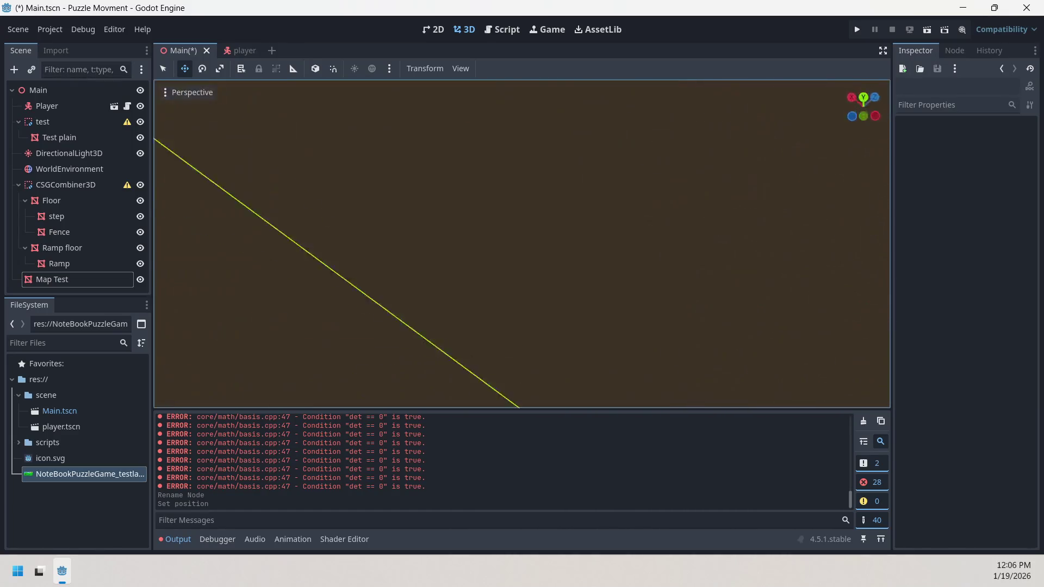
pyautogui.scroll(5, 522, 245)
pyautogui.scroll(5, 522, 284)
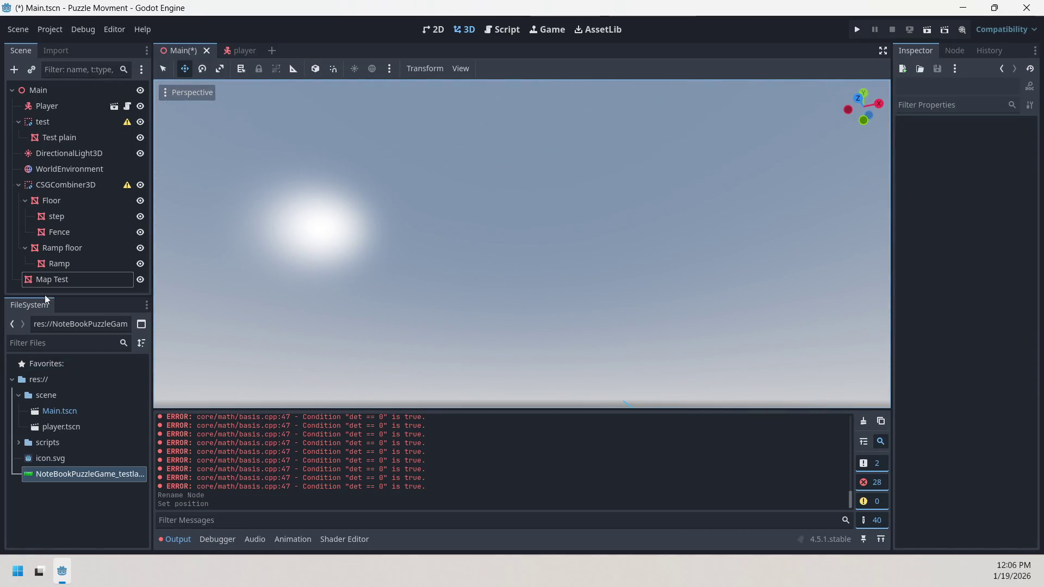
pyautogui.click(62, 278)
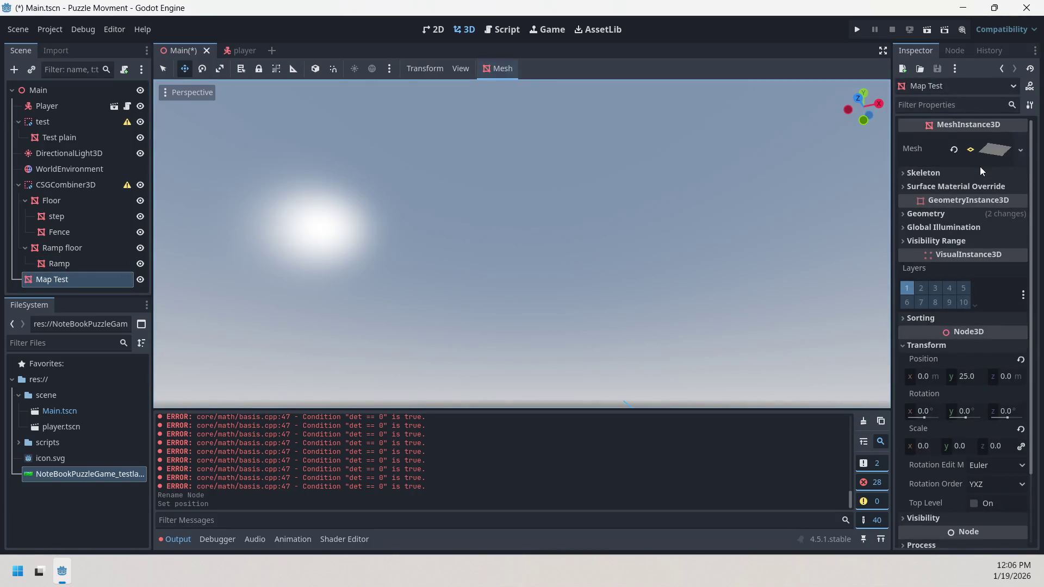
# Filter Map Test's properties for 'shad', then expand its Geometry section
pyautogui.click(980, 185)
pyautogui.click(971, 187)
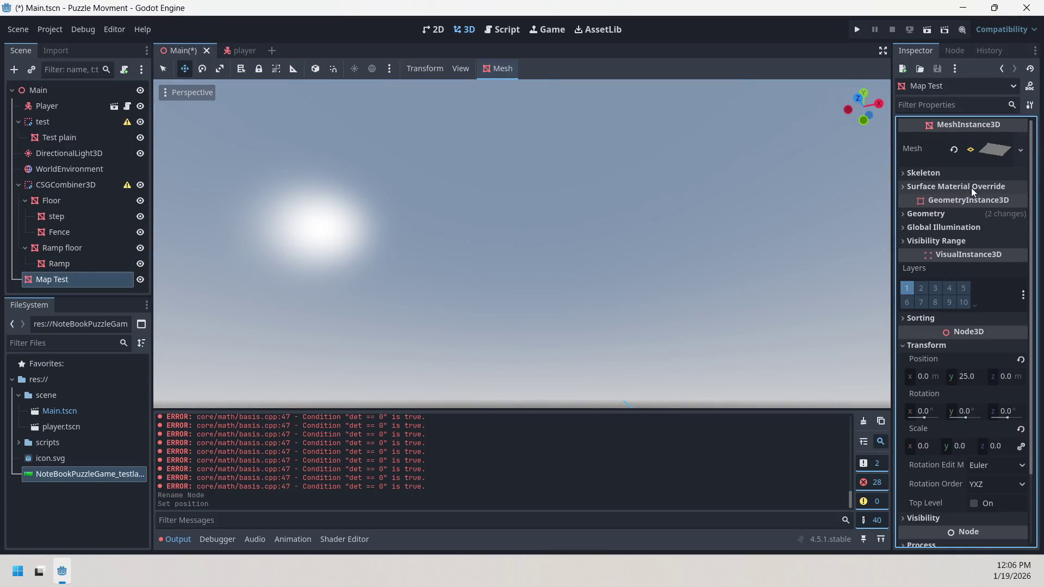
pyautogui.click(947, 104)
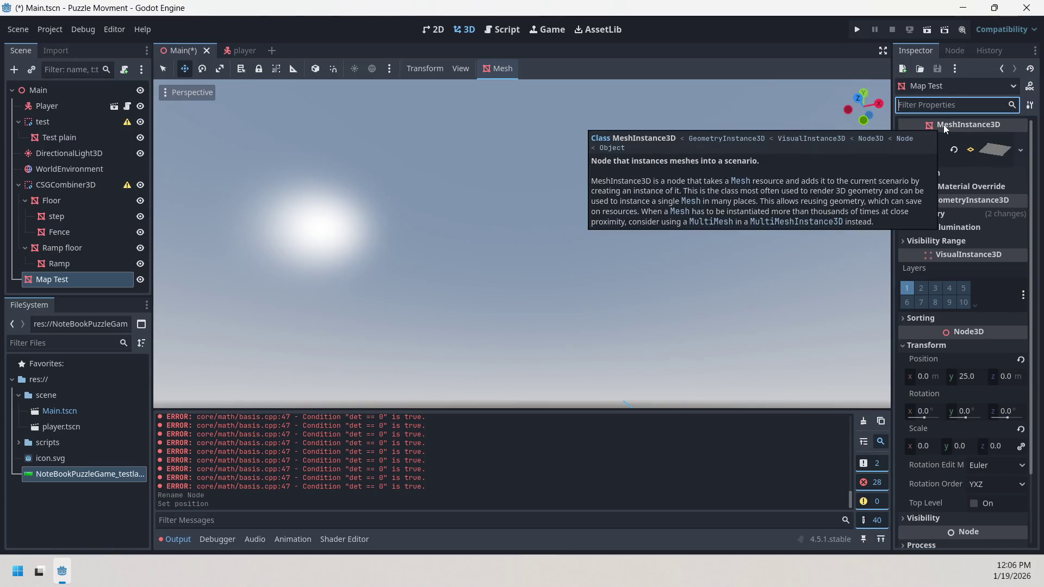
pyautogui.write('shad')
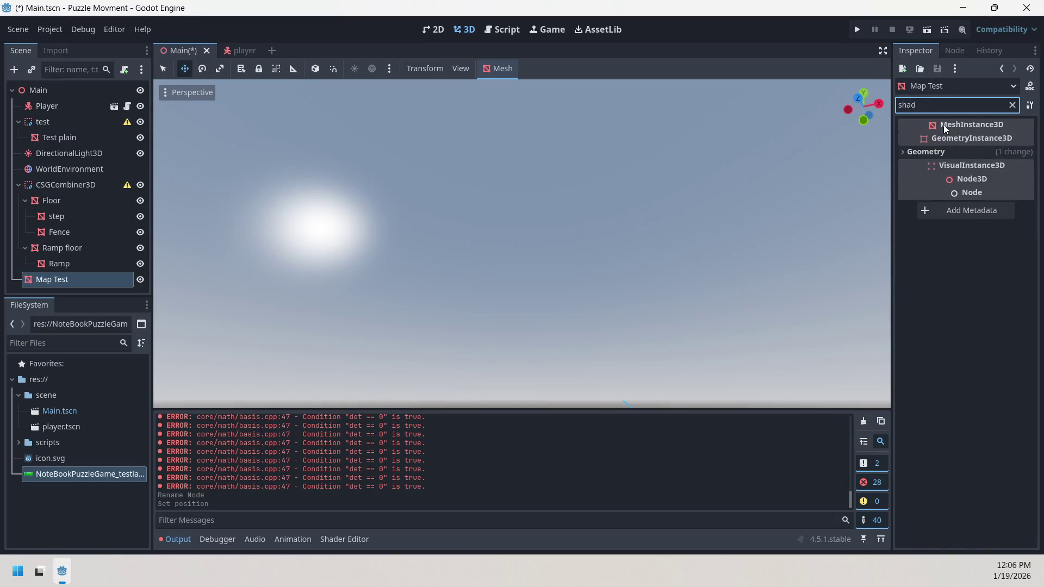
pyautogui.press('BackSpace')
pyautogui.press('BackSpace')
pyautogui.press('BackSpace')
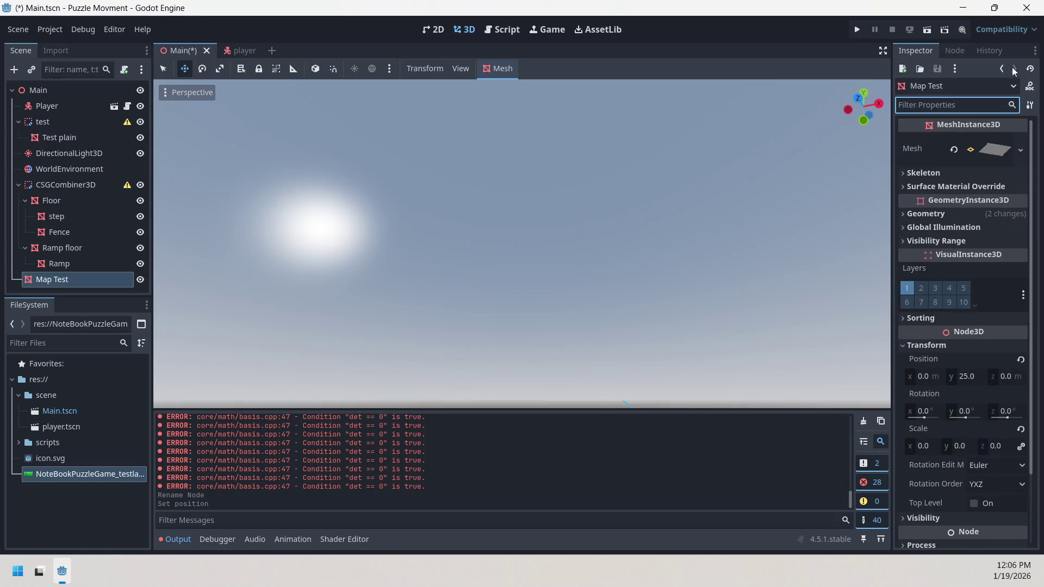
pyautogui.scroll(-1, 951, 176)
pyautogui.click(944, 160)
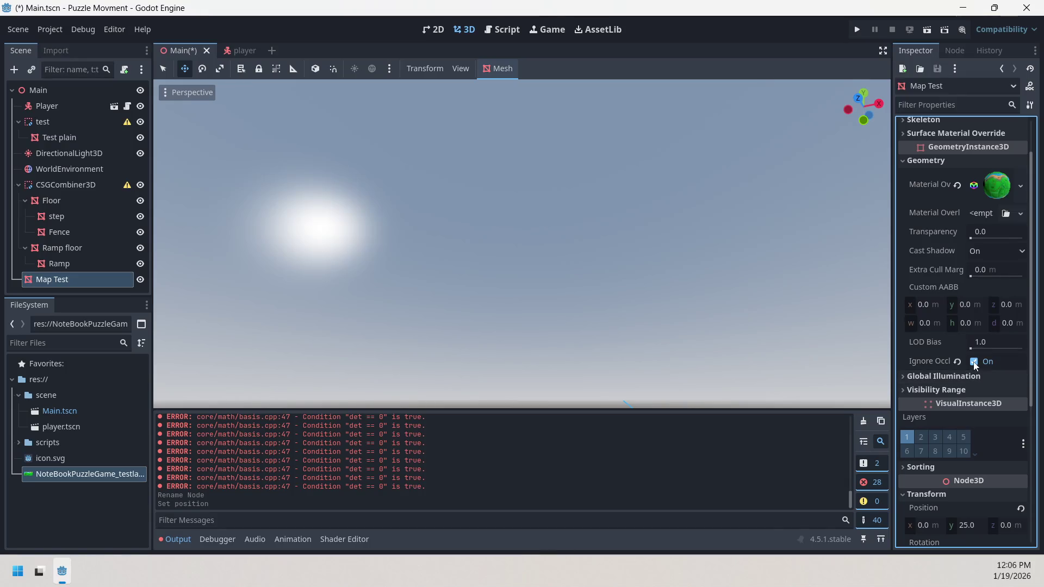
# Try a LOD Bias of 128.0, then reset it to 1.0
pyautogui.moveTo(971, 349); pyautogui.dragTo(1025, 349)
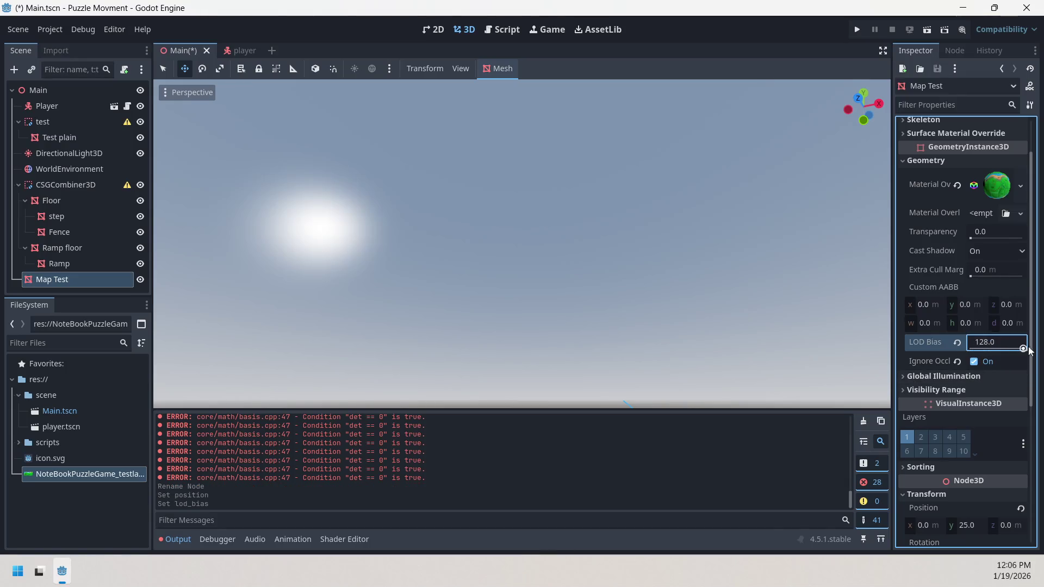
pyautogui.moveTo(707, 244)
pyautogui.mouseDown()
pyautogui.moveTo(785, 303)
pyautogui.moveTo(773, 261)
pyautogui.moveTo(794, 305)
pyautogui.moveTo(816, 315)
pyautogui.mouseUp()
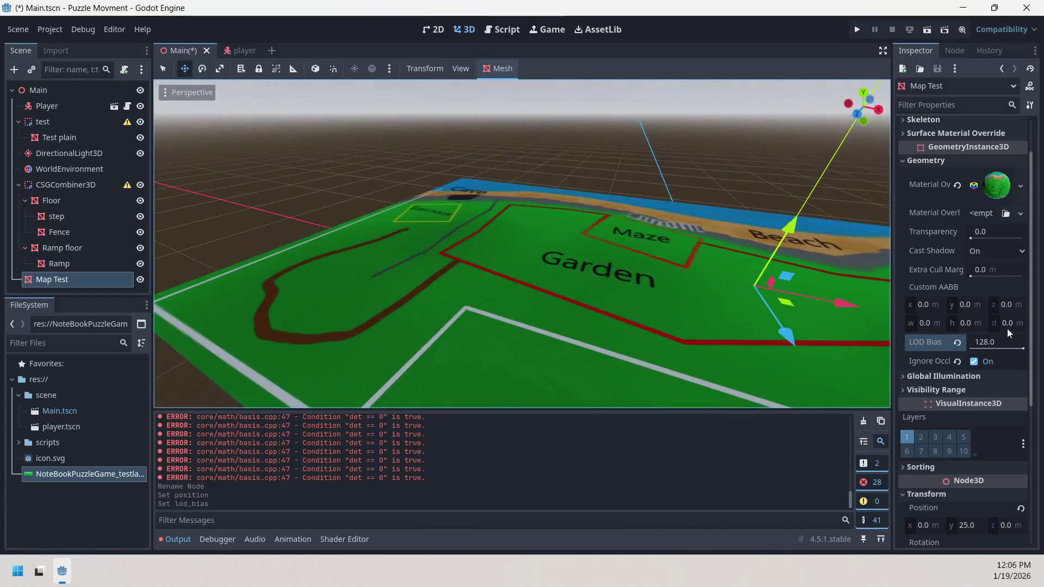
pyautogui.click(957, 341)
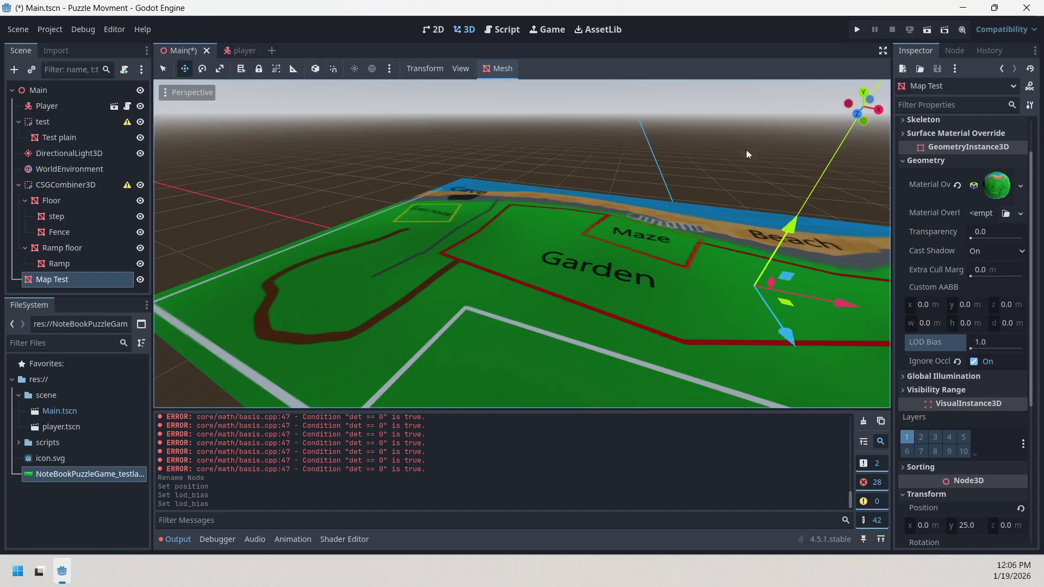
pyautogui.moveTo(748, 154); pyautogui.dragTo(749, 197)
# Set Cast Shadow to Off, briefly try Double-Sided, then return it to Off
pyautogui.click(999, 250)
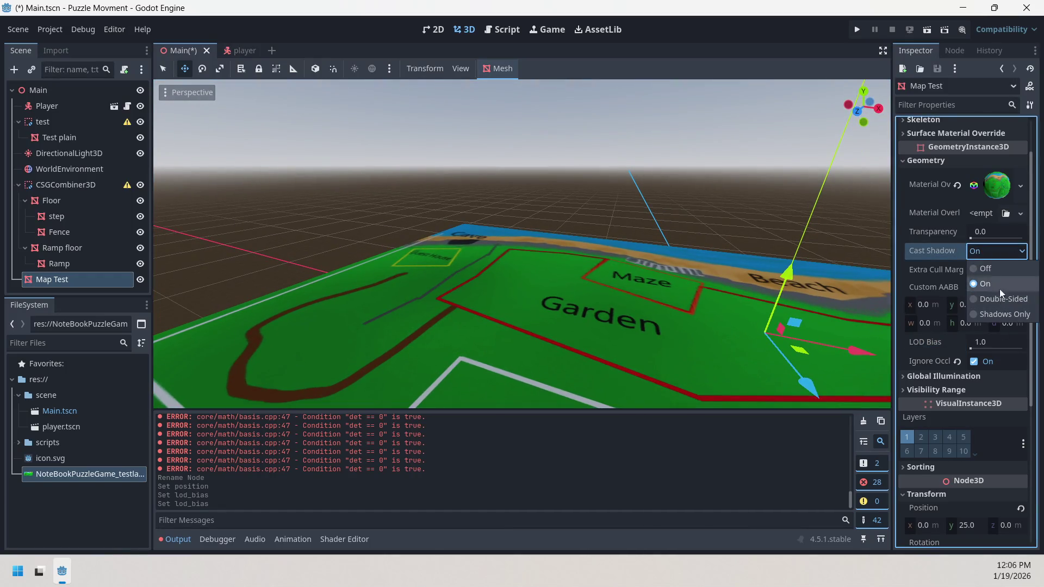
pyautogui.click(985, 270)
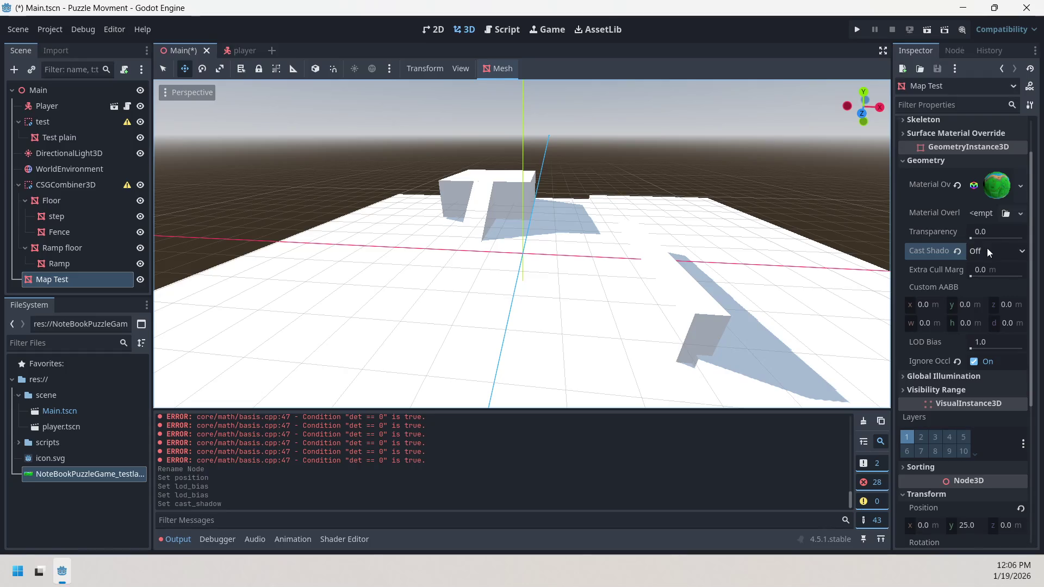
pyautogui.click(930, 253)
pyautogui.moveTo(652, 208); pyautogui.dragTo(626, 218)
pyautogui.click(1023, 252)
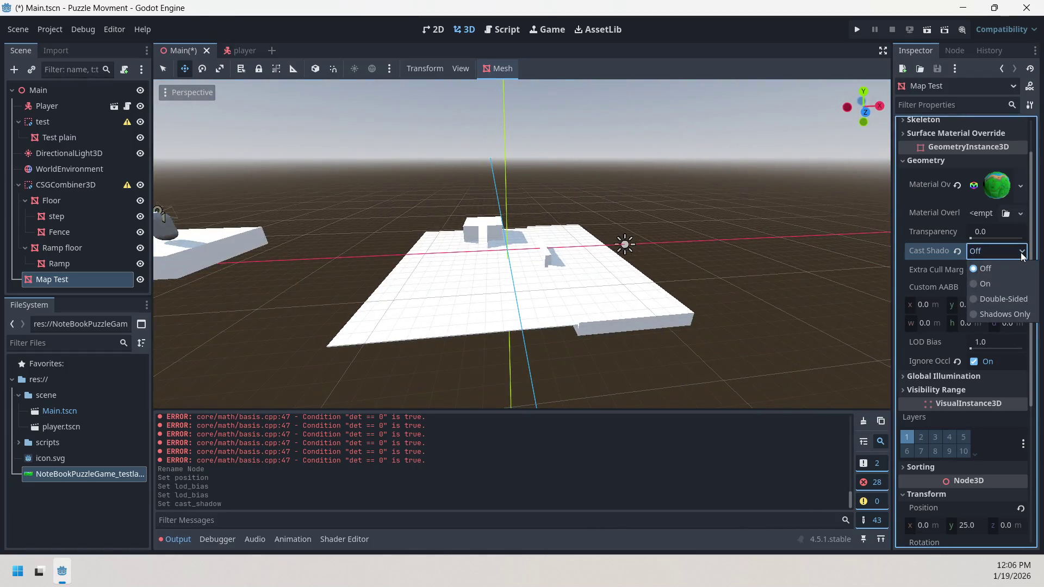
pyautogui.click(971, 247)
pyautogui.click(981, 253)
pyautogui.click(998, 299)
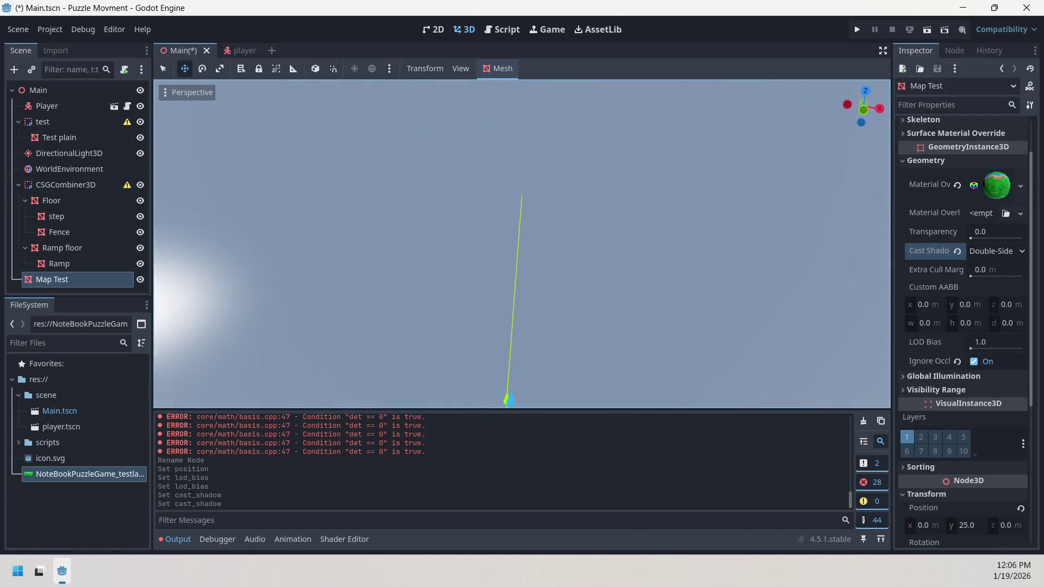
pyautogui.click(991, 247)
pyautogui.click(981, 269)
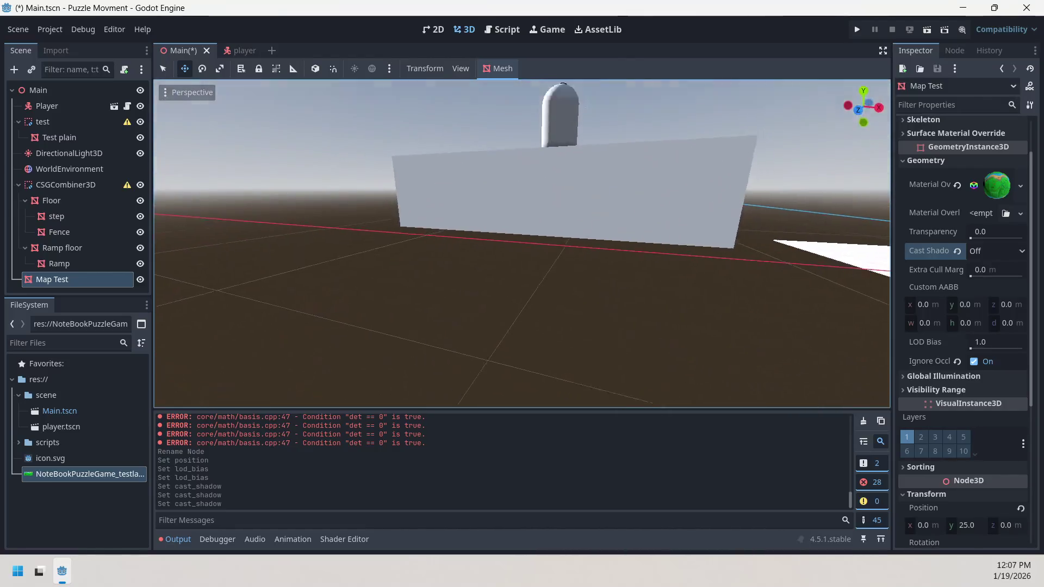
# Fly around the scene, then focus the viewport on the selected Map Test plane
pyautogui.scroll(2, 522, 244)
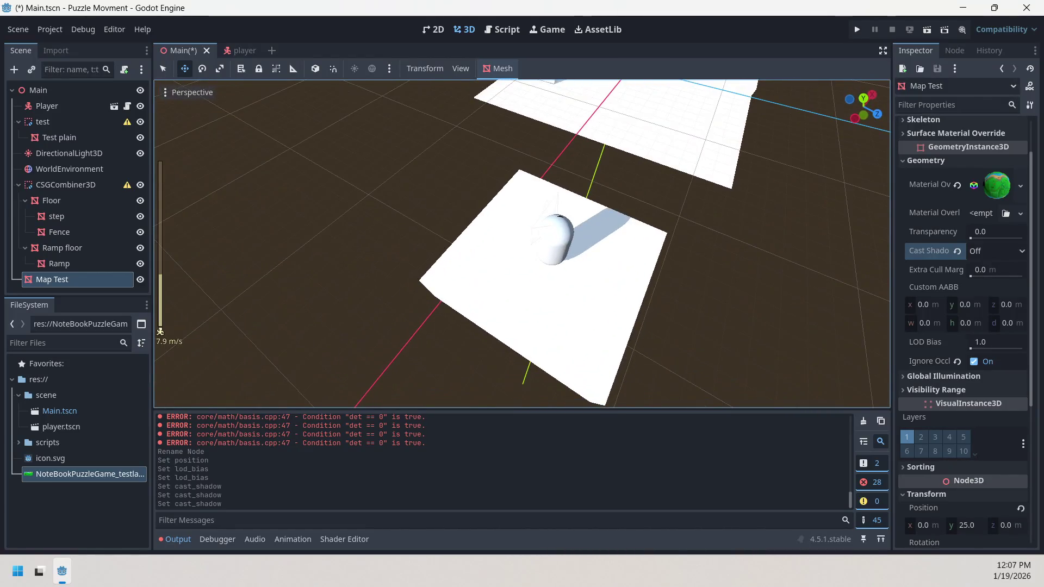
pyautogui.scroll(-6, 522, 244)
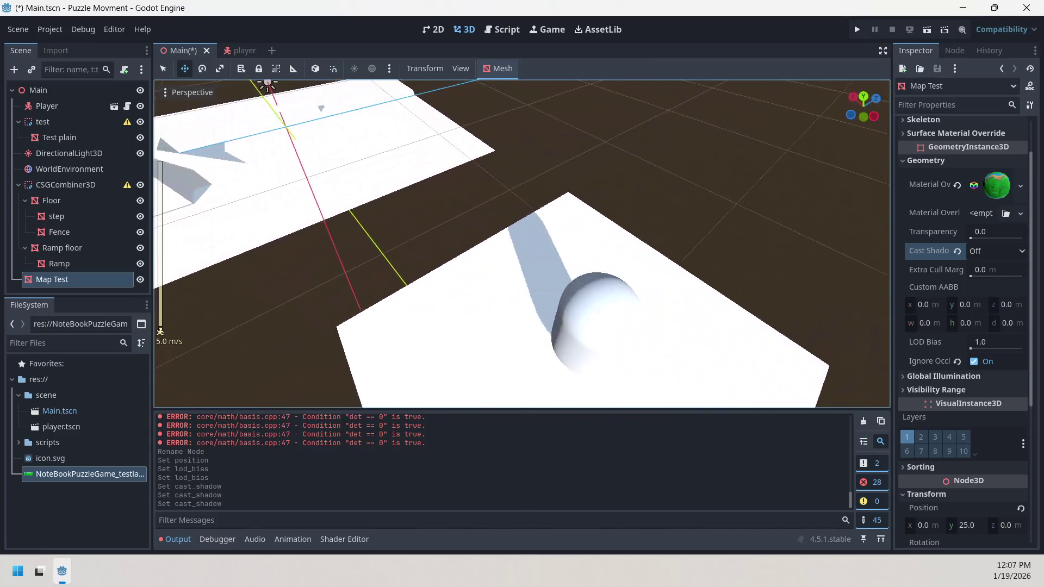
pyautogui.scroll(8, 522, 244)
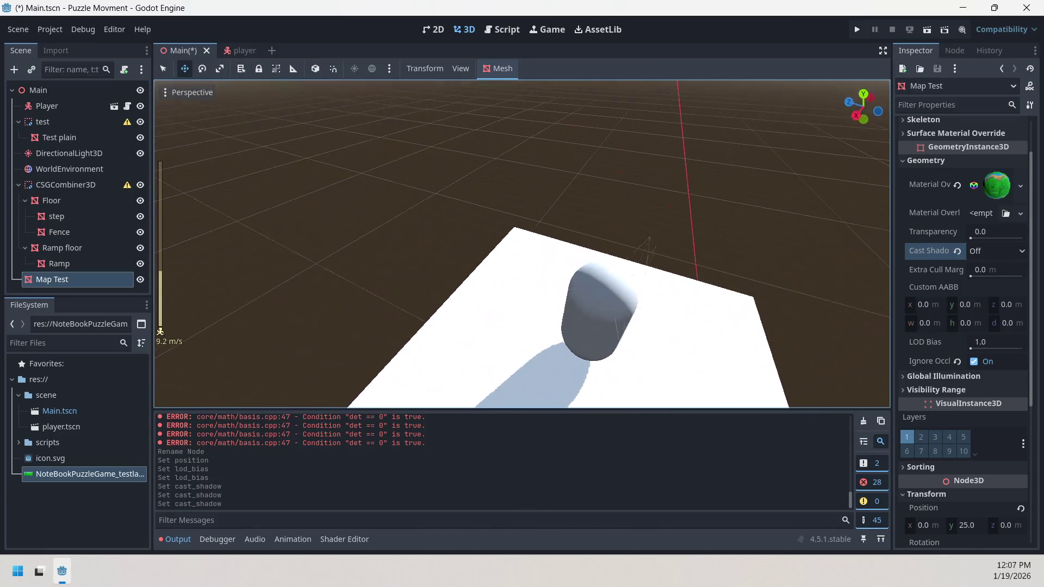
pyautogui.scroll(8, 522, 244)
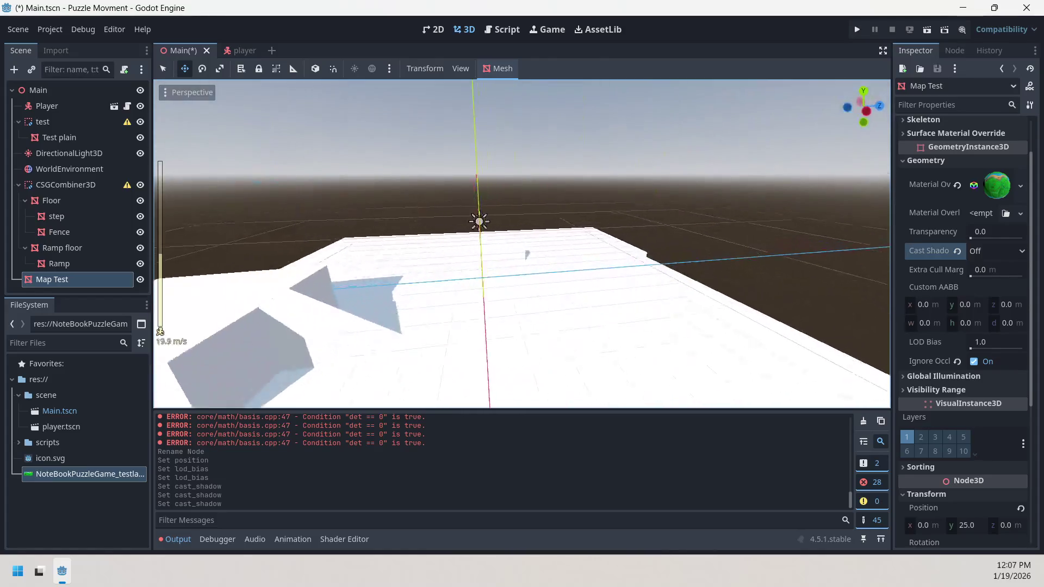
pyautogui.scroll(-18, 521, 244)
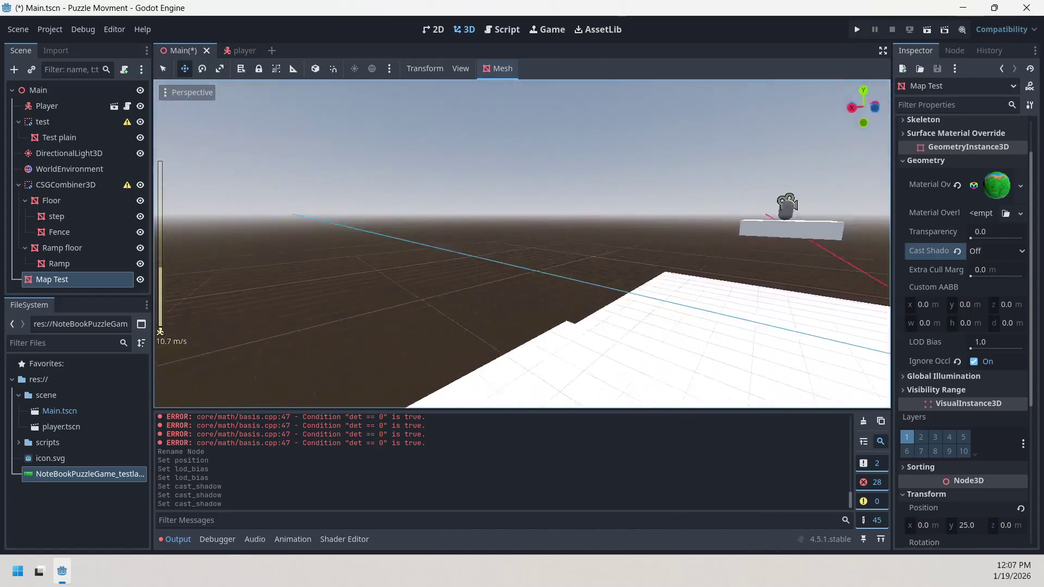
pyautogui.scroll(-2, 522, 244)
pyautogui.press('w')
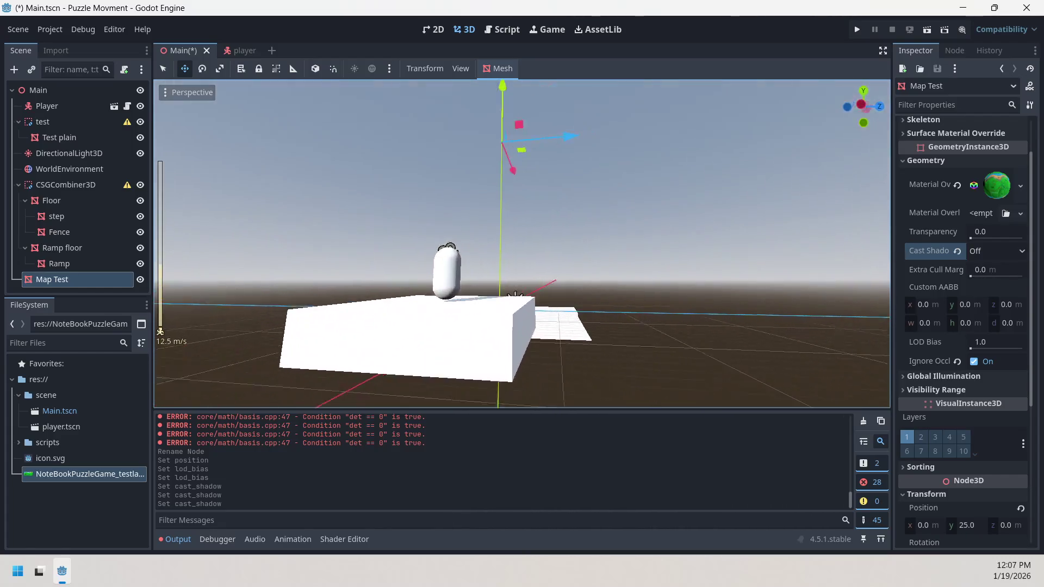
pyautogui.scroll(5, 522, 244)
pyautogui.scroll(4, 522, 244)
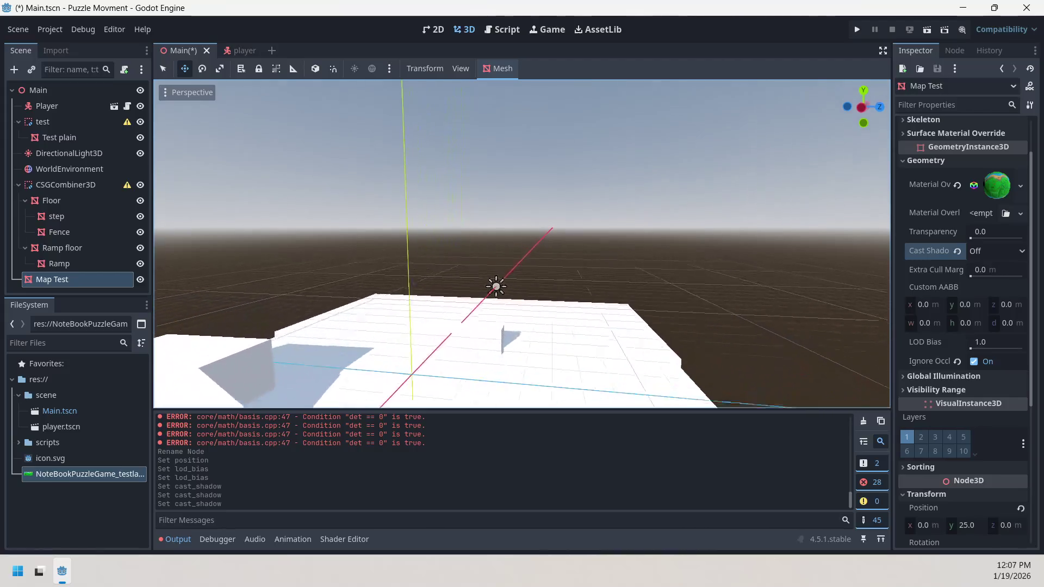
pyautogui.scroll(20, 522, 244)
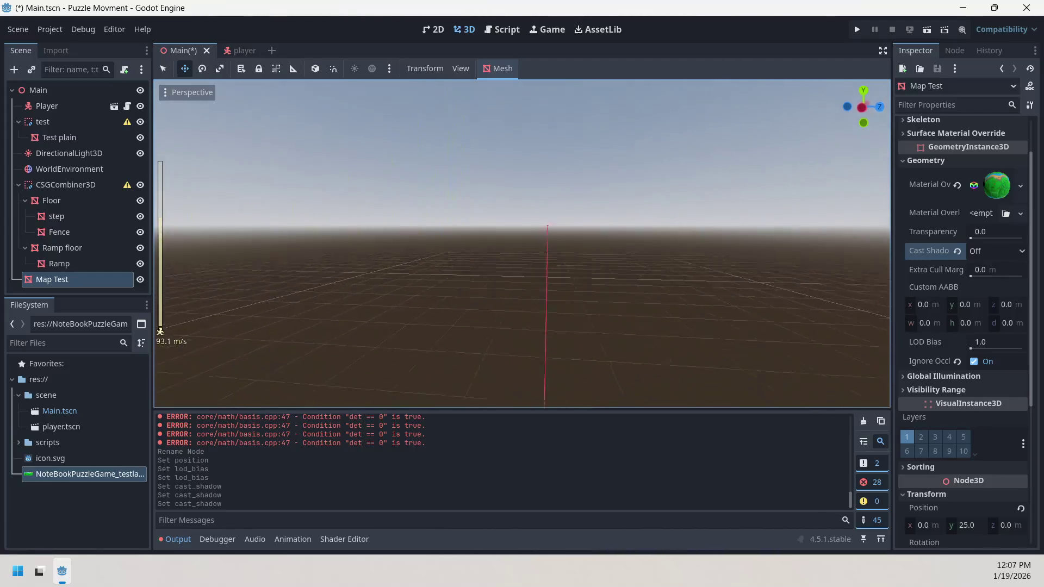
pyautogui.scroll(14, 522, 244)
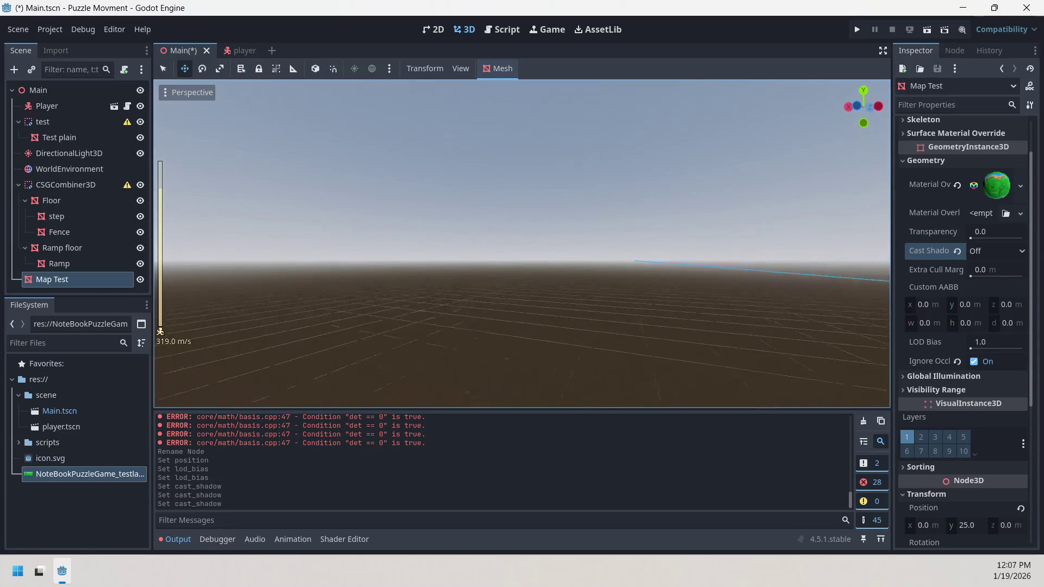
pyautogui.scroll(6, 522, 243)
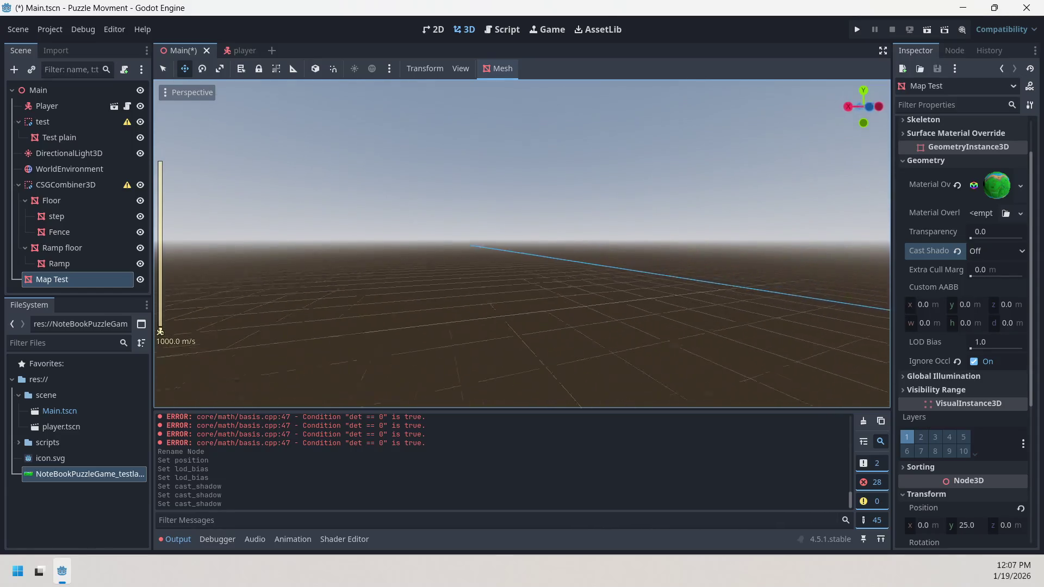
pyautogui.press('f')
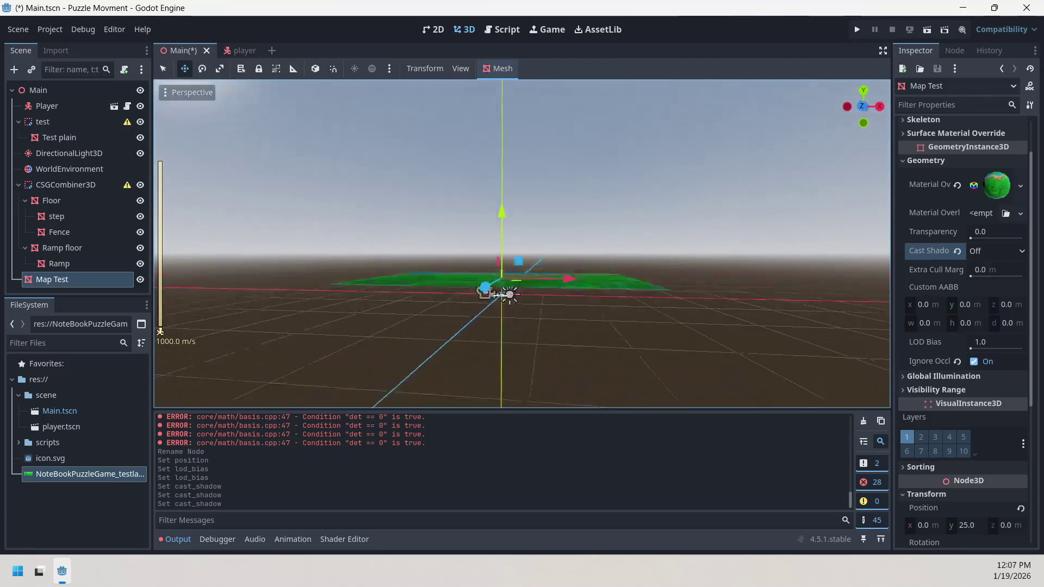
pyautogui.scroll(-5, 523, 245)
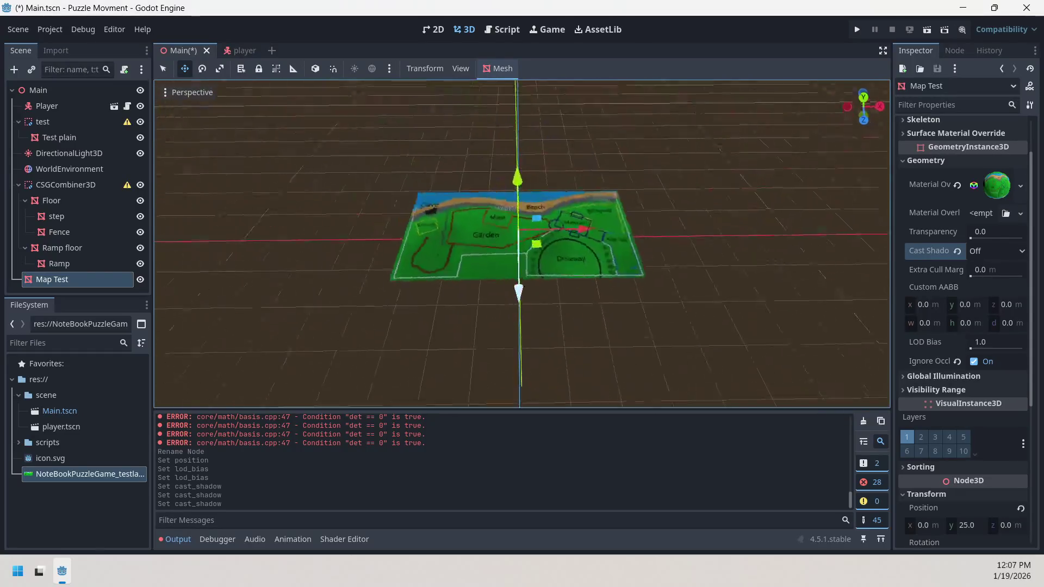
# Fly closer to the Map Test plane, deselect it, and open the Scene menu
pyautogui.scroll(-3, 744, 231)
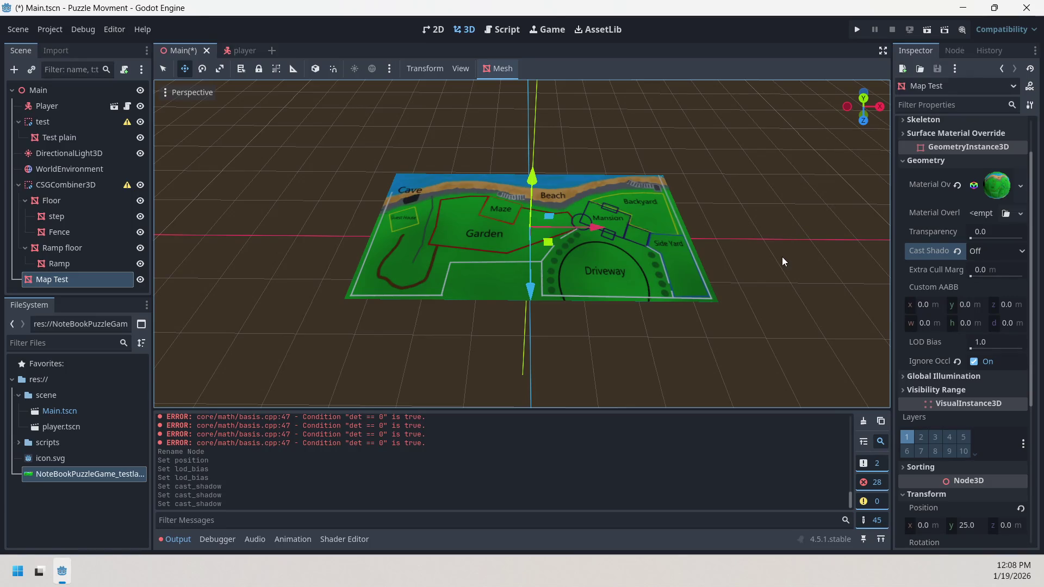
pyautogui.moveTo(782, 257)
pyautogui.mouseDown()
pyautogui.moveTo(780, 240)
pyautogui.moveTo(750, 229)
pyautogui.moveTo(707, 218)
pyautogui.moveTo(680, 229)
pyautogui.moveTo(776, 226)
pyautogui.moveTo(750, 179)
pyautogui.moveTo(739, 218)
pyautogui.moveTo(750, 233)
pyautogui.moveTo(760, 219)
pyautogui.mouseUp()
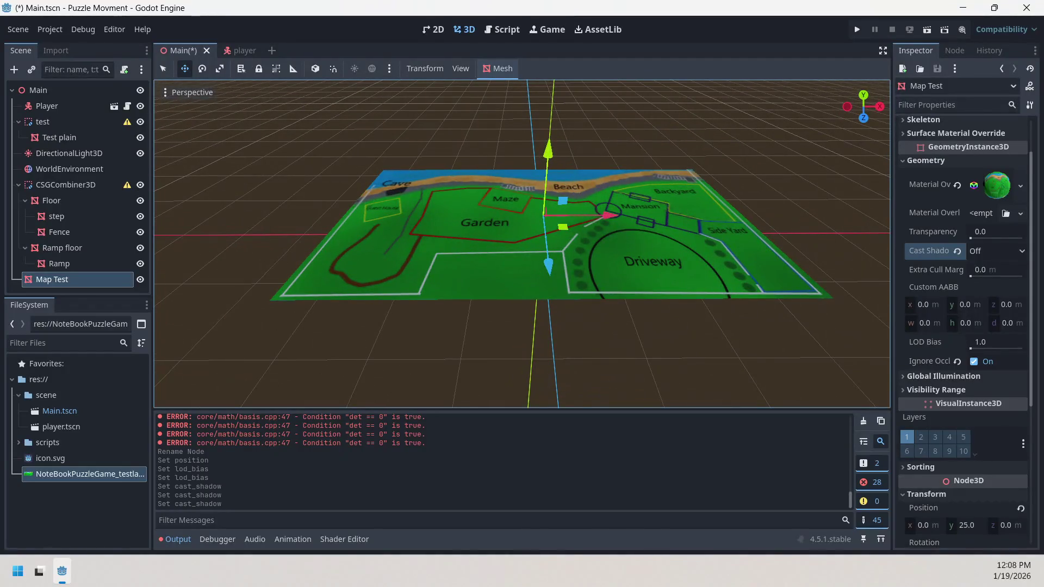
pyautogui.click(287, 189)
pyautogui.click(19, 34)
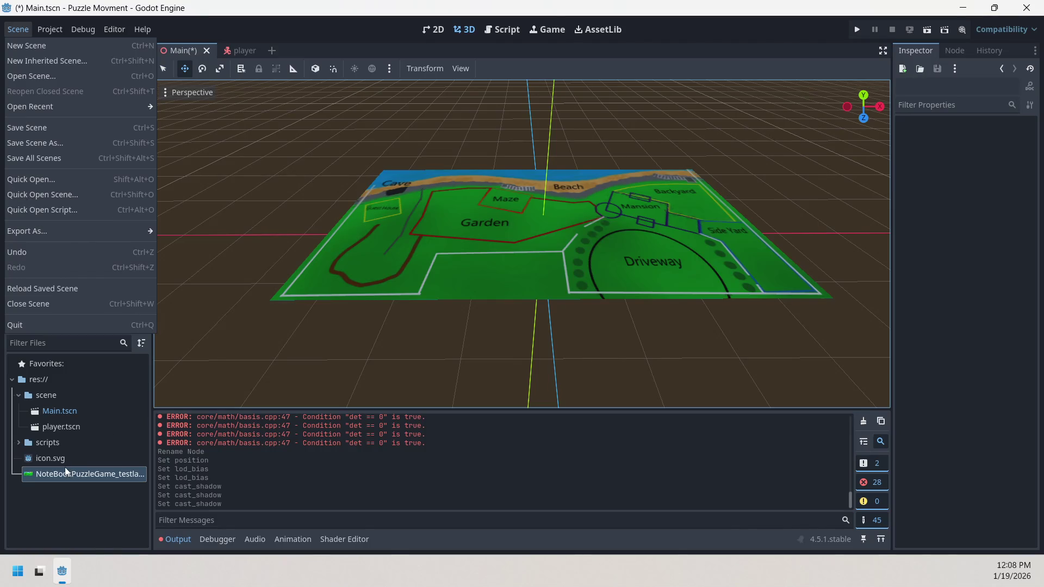
# Save the Main scene with Scene > Save Scene, then close the Godot editor
pyautogui.click(438, 108)
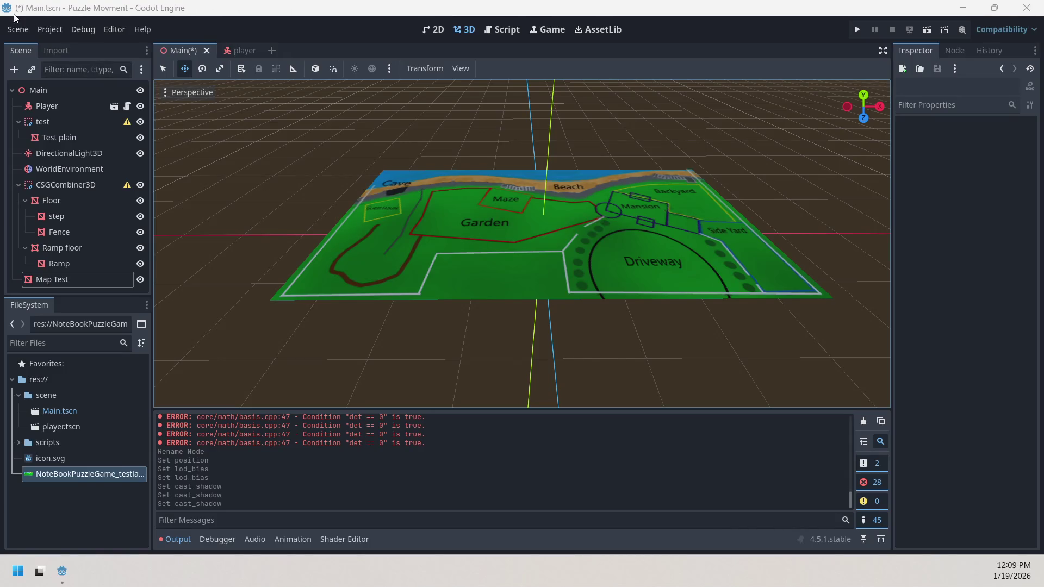
pyautogui.click(17, 29)
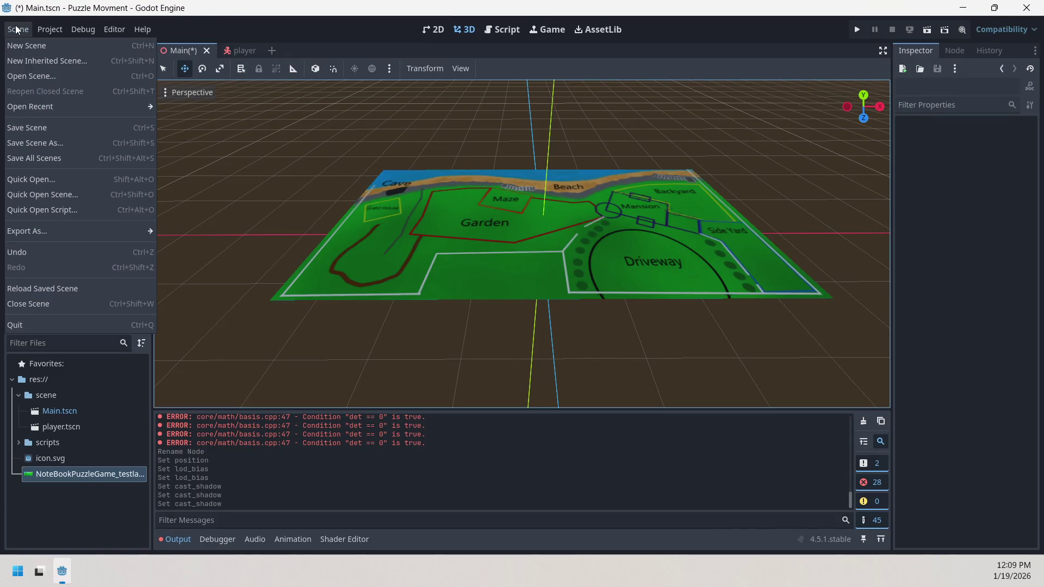
pyautogui.click(36, 129)
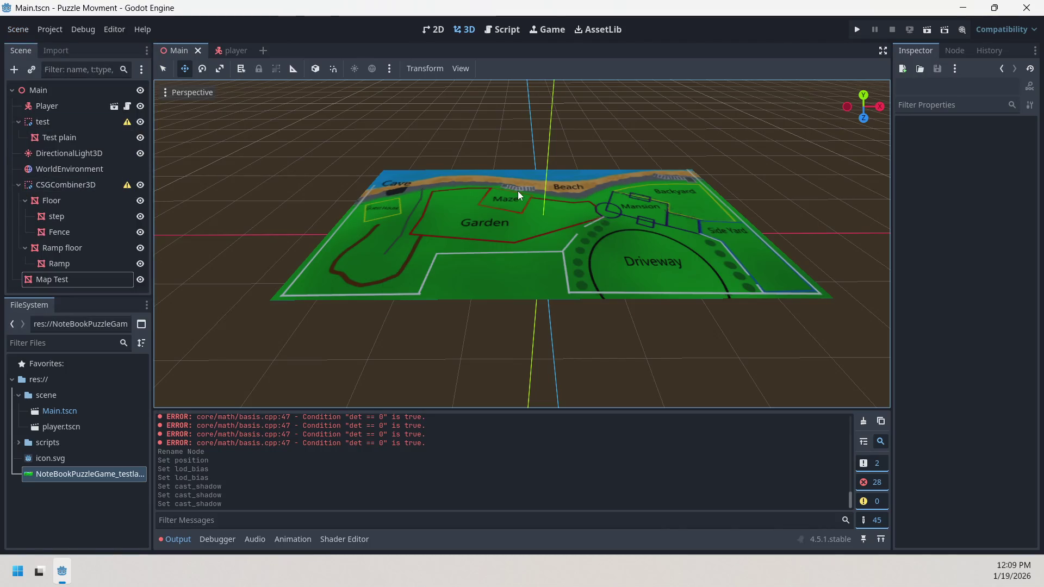
pyautogui.click(1027, 8)
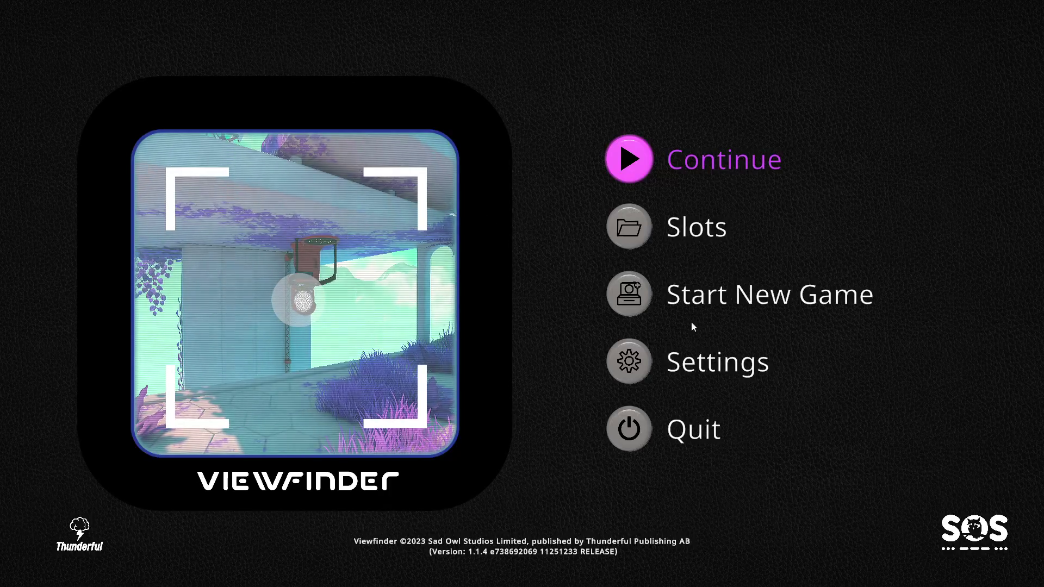
# Apply master volume 50% and music 20% in Audio settings, then continue the saved game
pyautogui.click(642, 363)
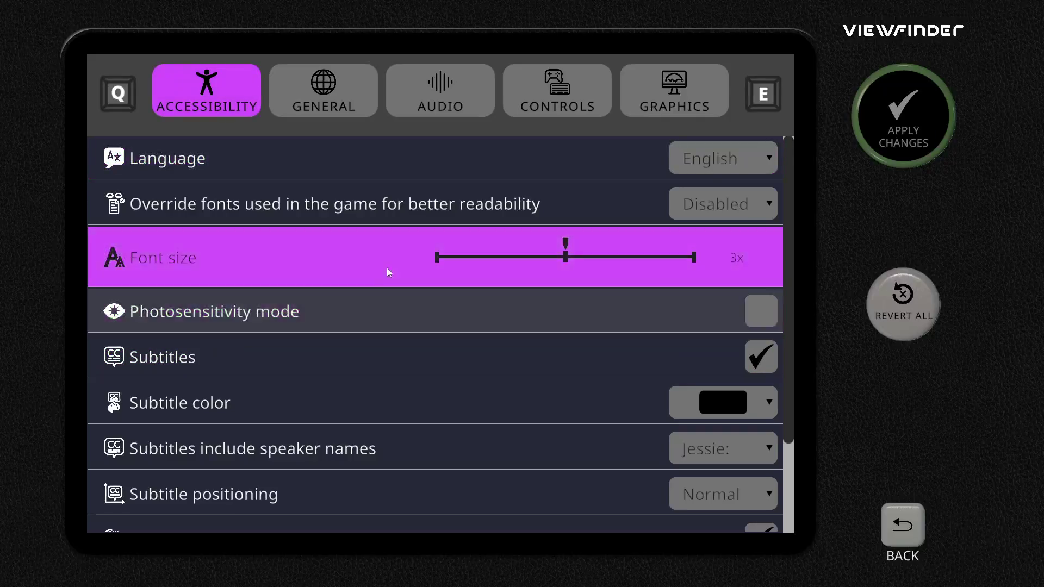
pyautogui.click(454, 98)
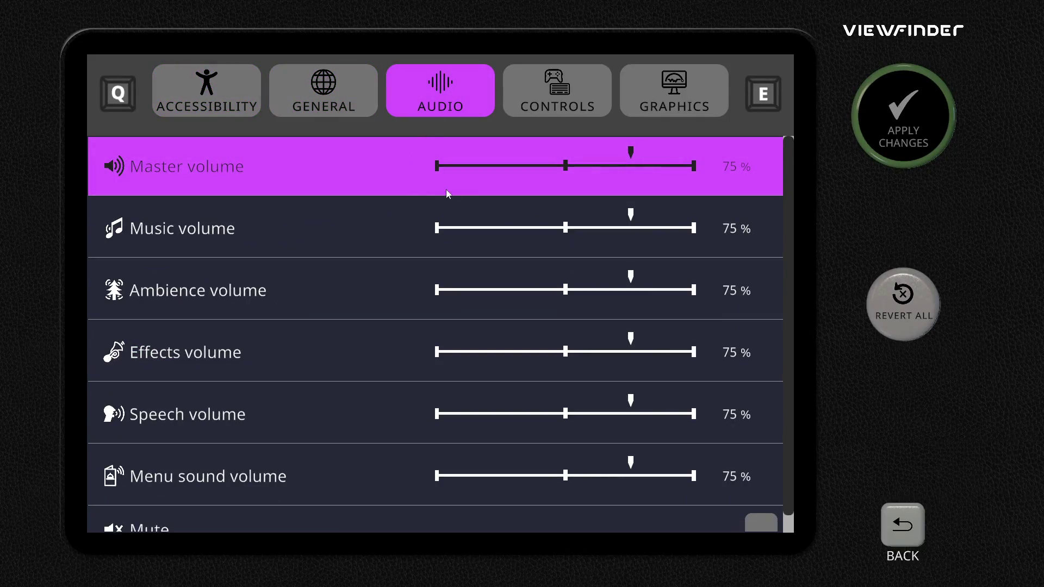
pyautogui.moveTo(555, 165)
pyautogui.mouseDown()
pyautogui.moveTo(597, 168)
pyautogui.moveTo(488, 178)
pyautogui.mouseUp()
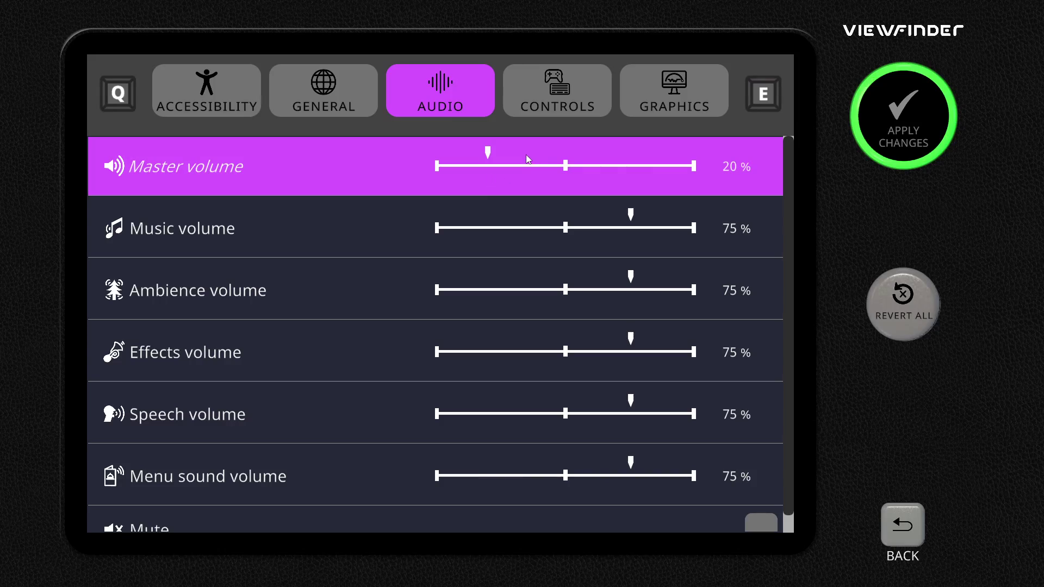
pyautogui.moveTo(672, 235); pyautogui.dragTo(487, 229)
pyautogui.moveTo(502, 173)
pyautogui.mouseDown()
pyautogui.moveTo(579, 161)
pyautogui.moveTo(565, 173)
pyautogui.mouseUp()
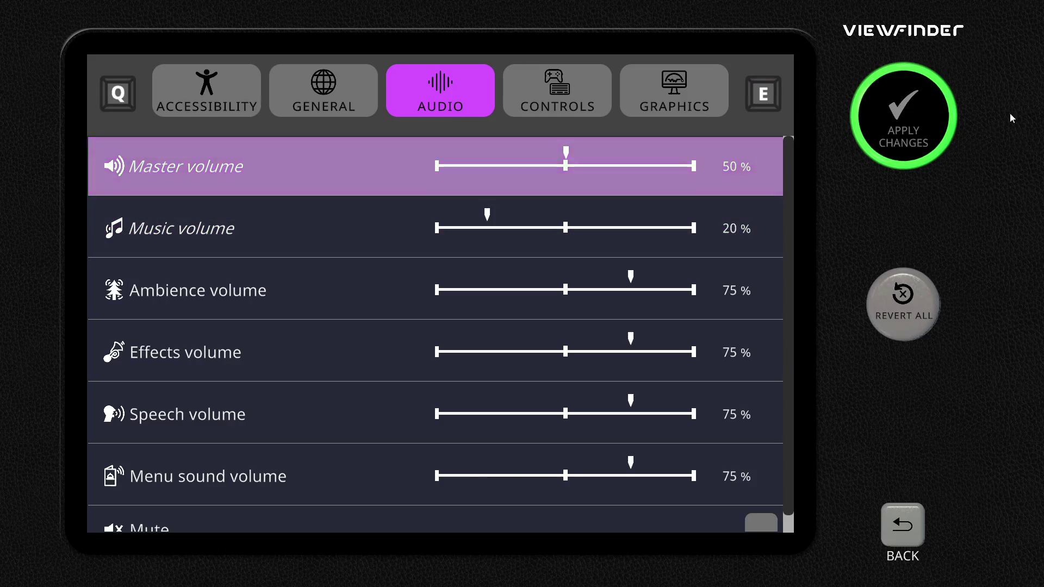
pyautogui.click(911, 153)
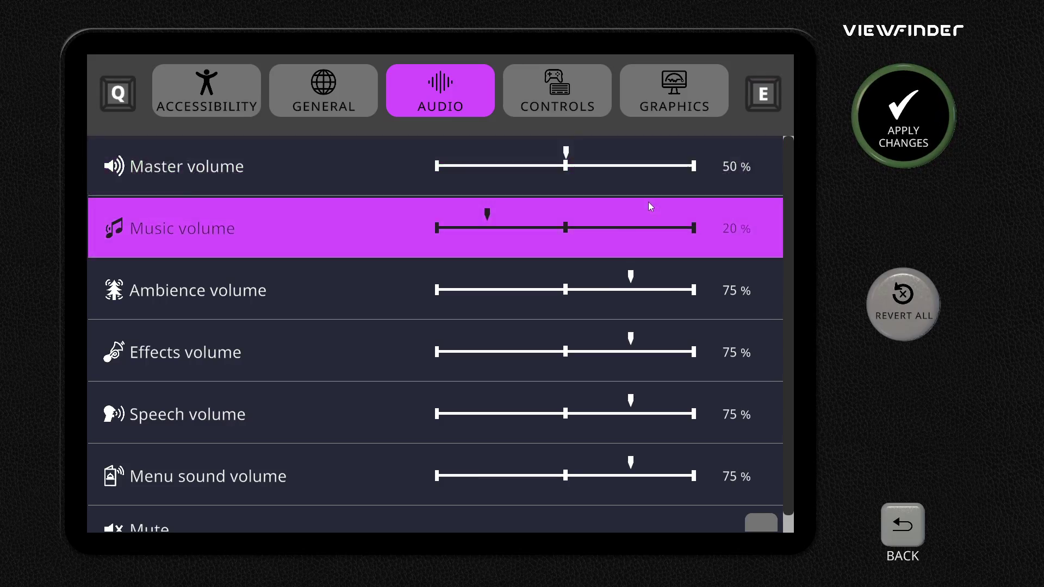
pyautogui.press('Escape')
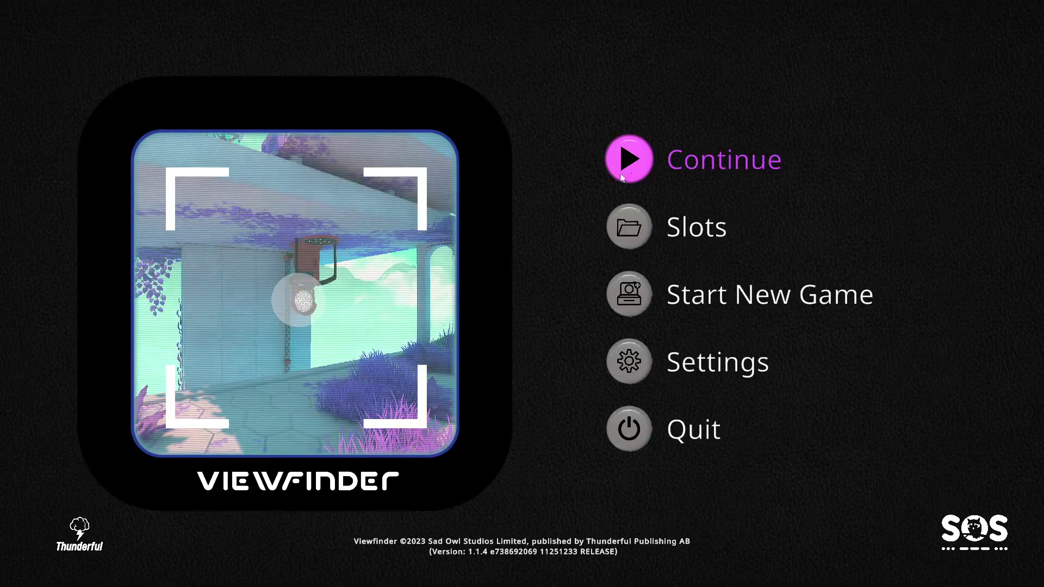
pyautogui.click(648, 169)
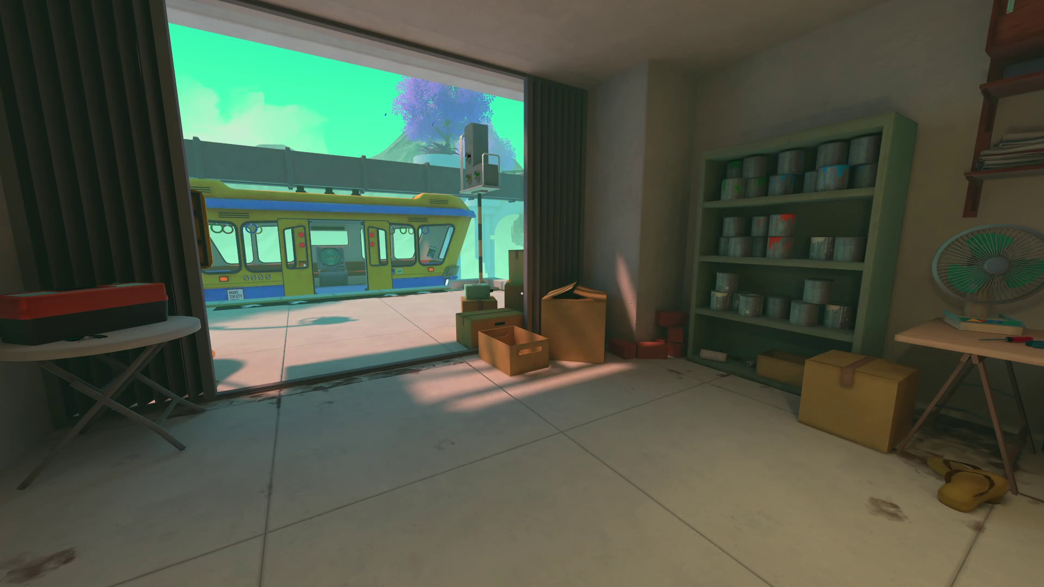
# Walk past the red machine, through the corridor and along the balcony
pyautogui.press('w')
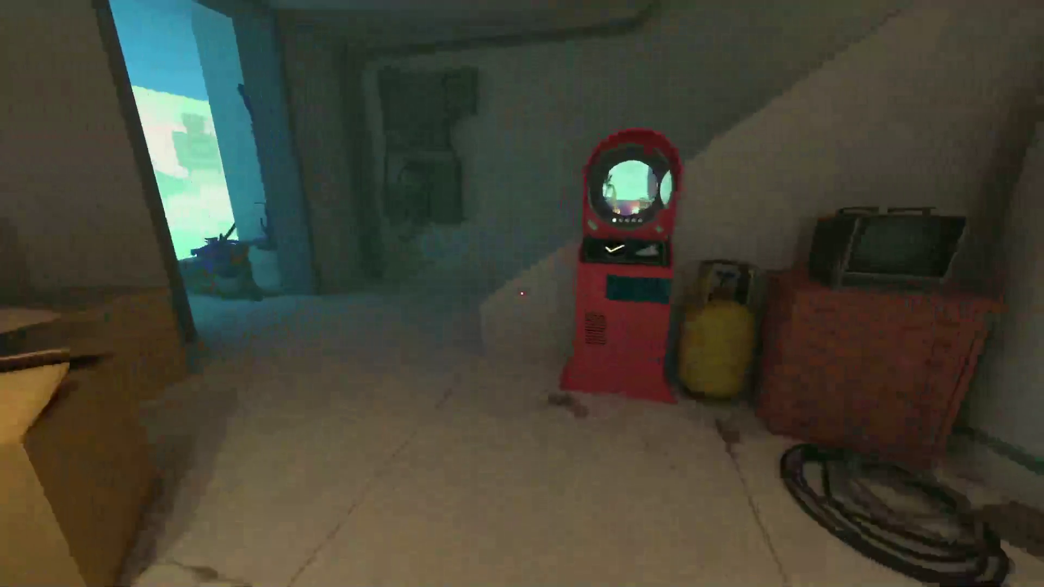
pyautogui.press('w')
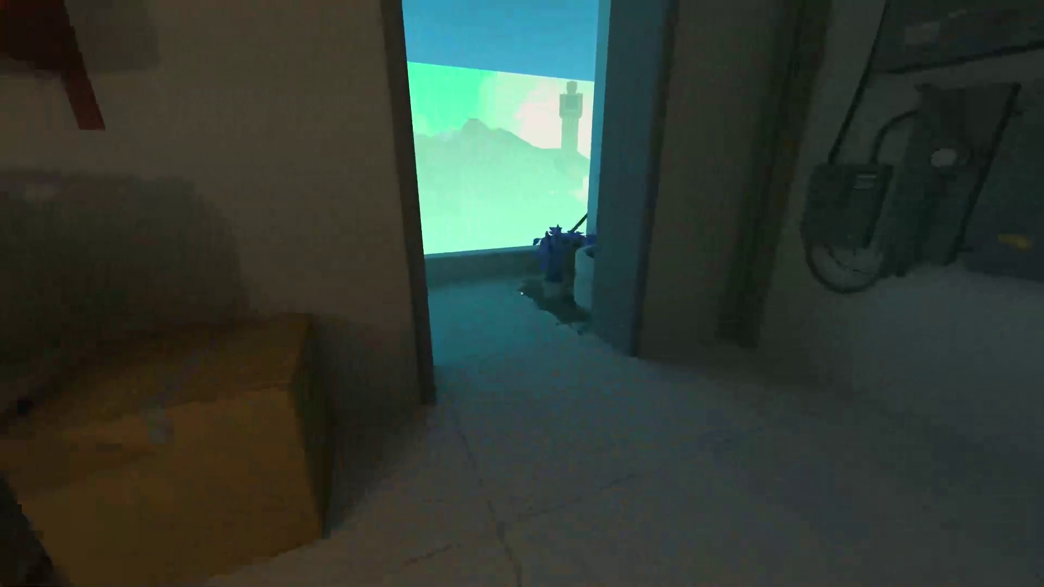
pyautogui.press('w')
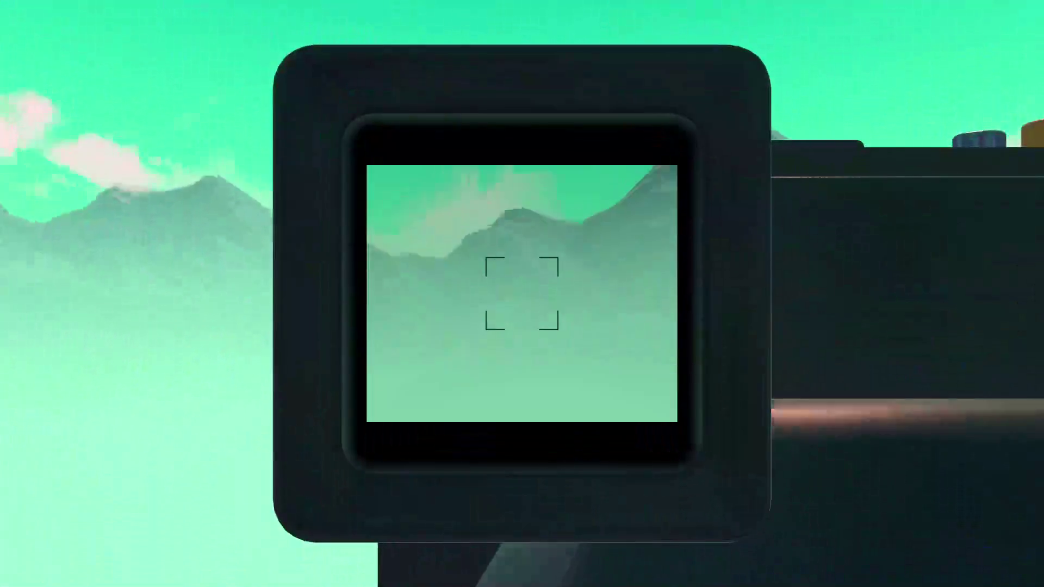
# Raise and place the mountain photo into the world, then head through the gate
pyautogui.press('s')
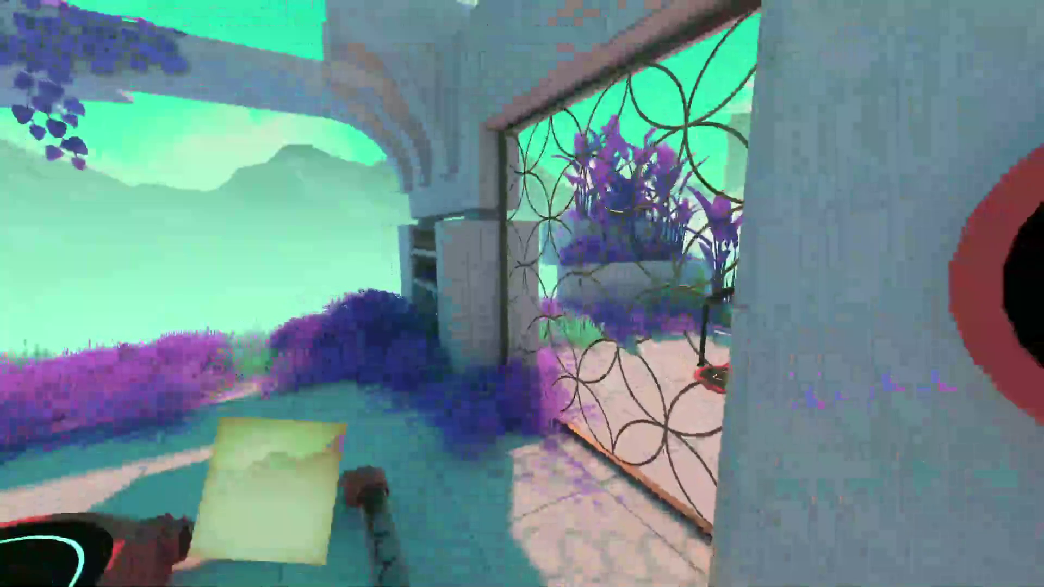
pyautogui.rightClick(522, 295)
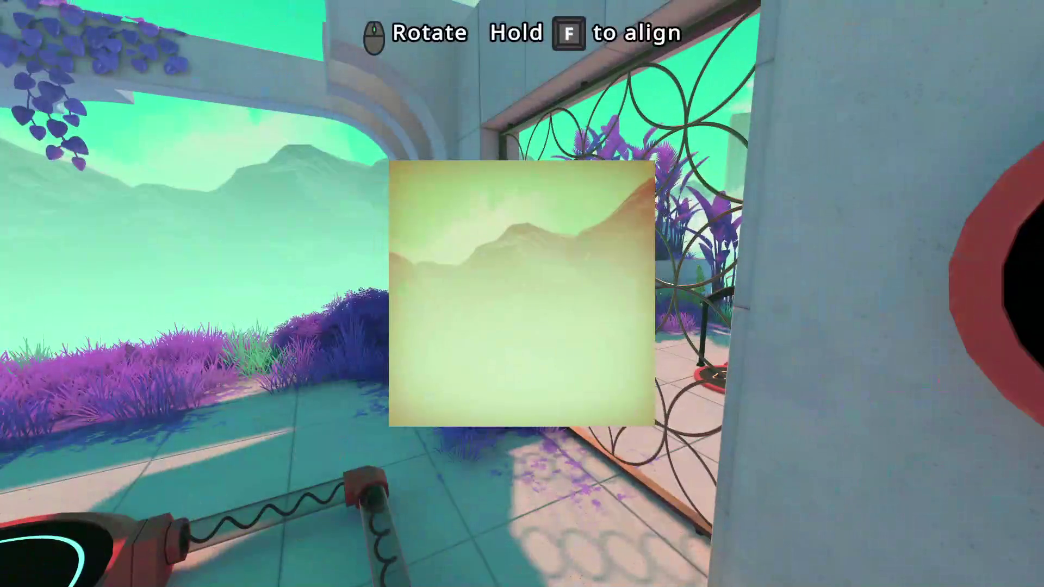
pyautogui.click(522, 294)
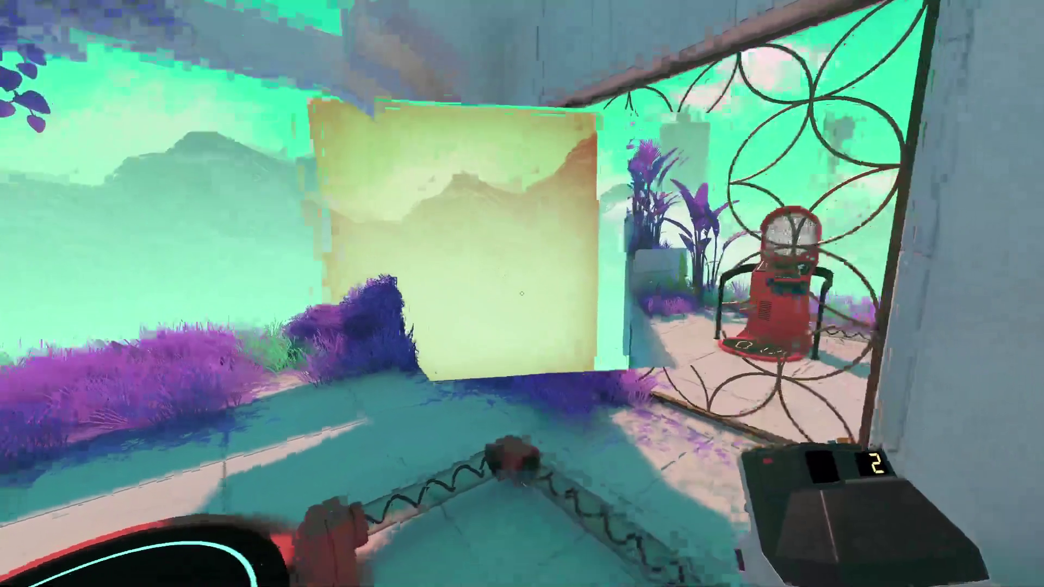
pyautogui.press('w')
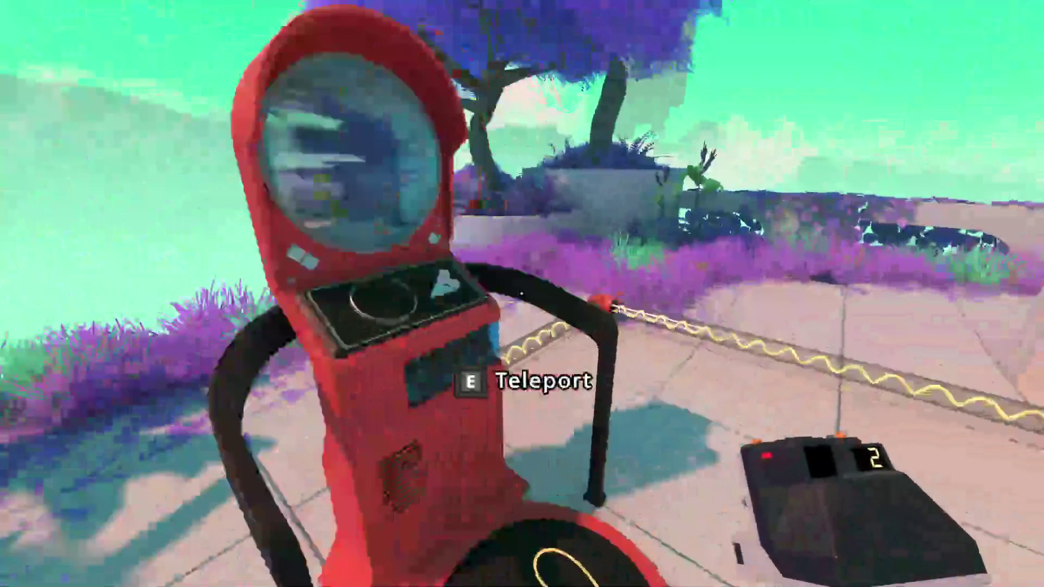
# Teleport using the red booth, then pet the cat on the ledge
pyautogui.press('e')
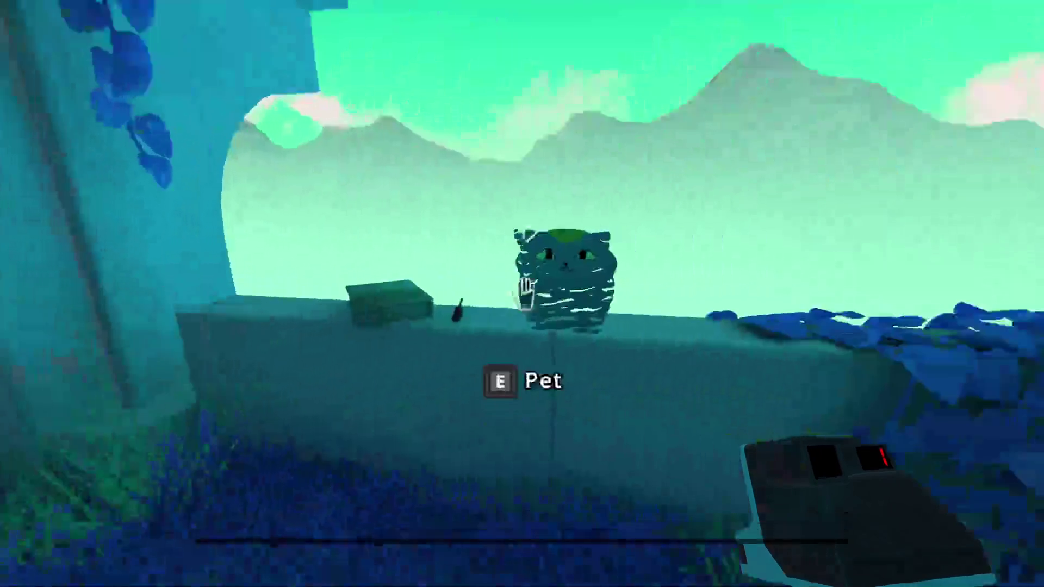
pyautogui.press('e')
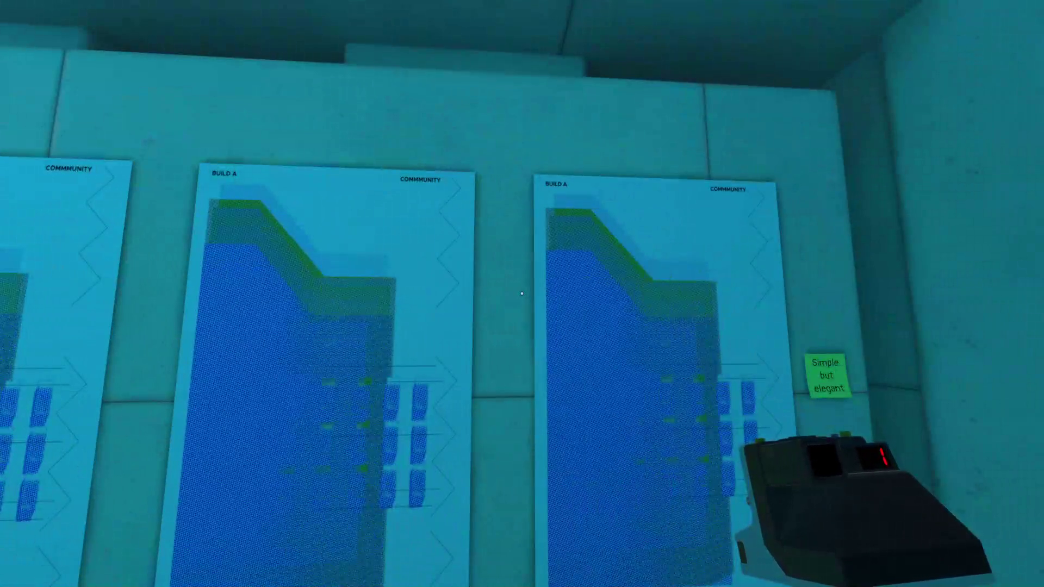
# Walk across the terrace and along the walled path, then back up to frame it
pyautogui.press('w')
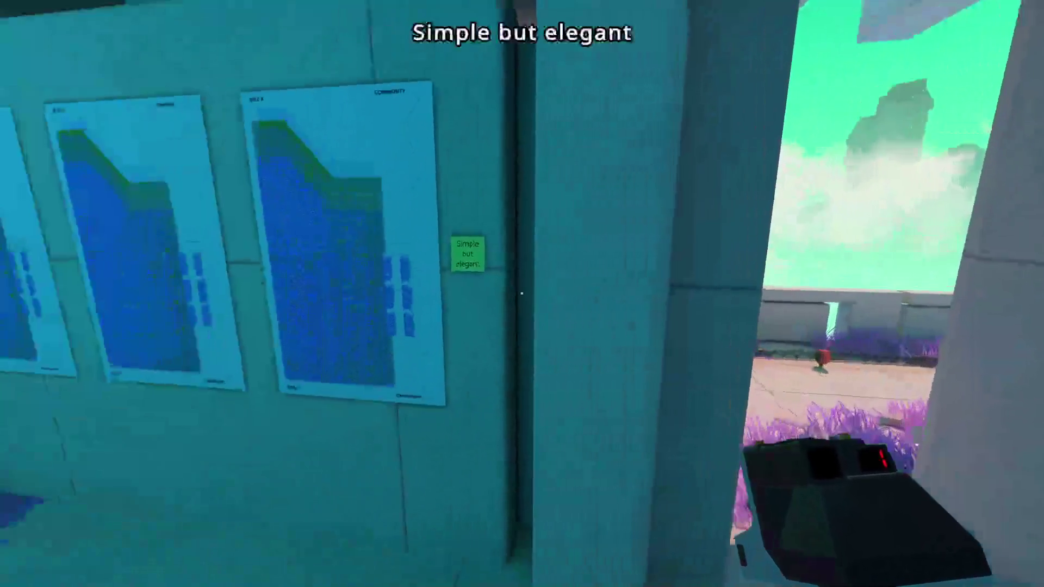
pyautogui.press('w')
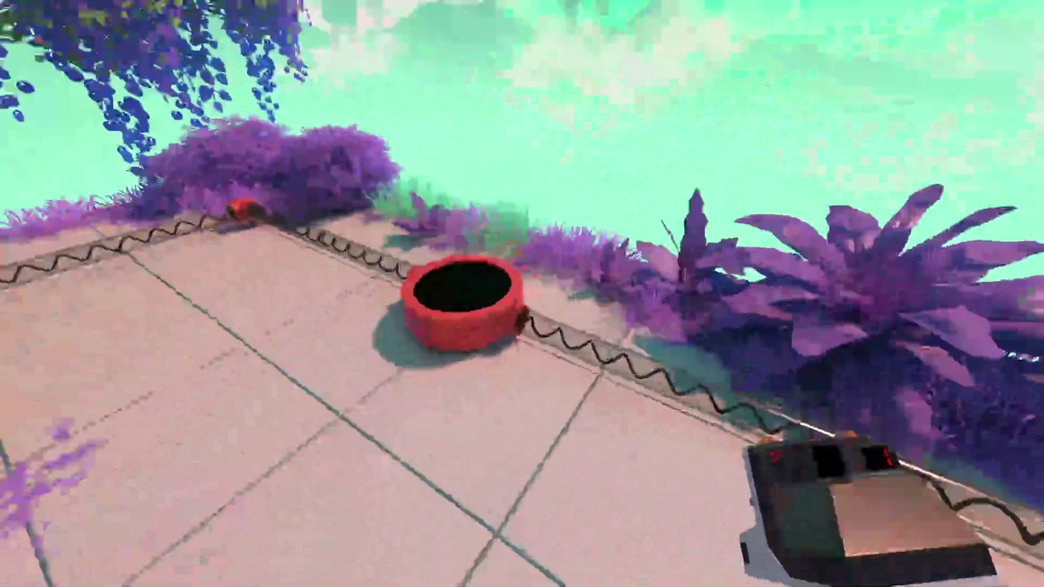
pyautogui.press('w')
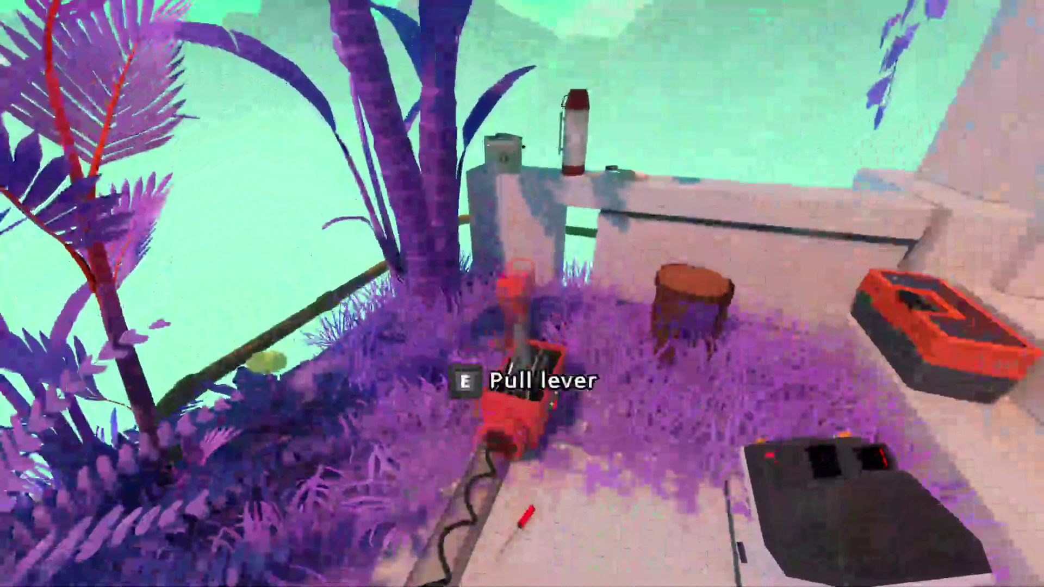
pyautogui.press('s')
pyautogui.press('w')
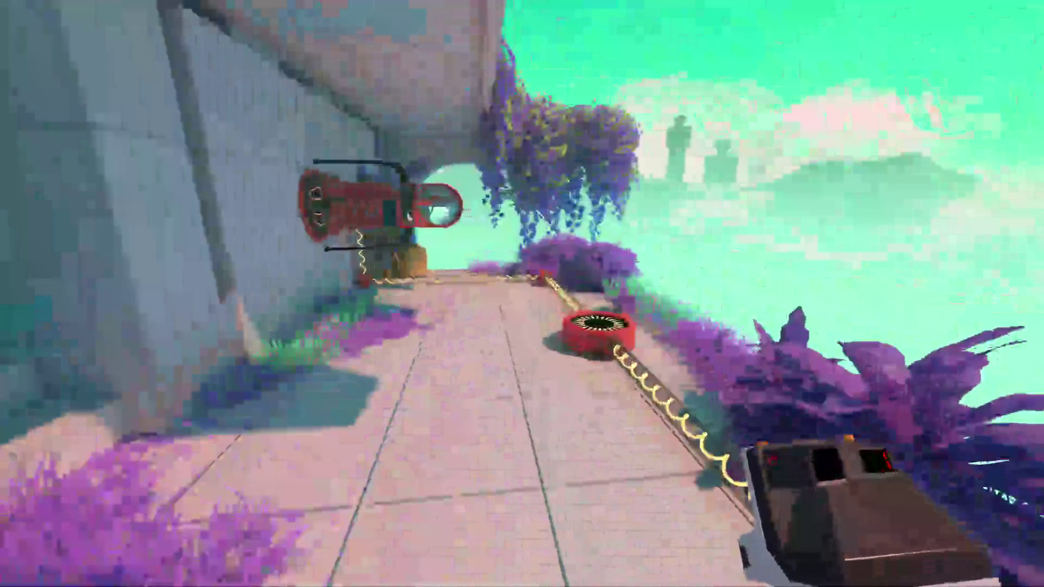
pyautogui.press('s')
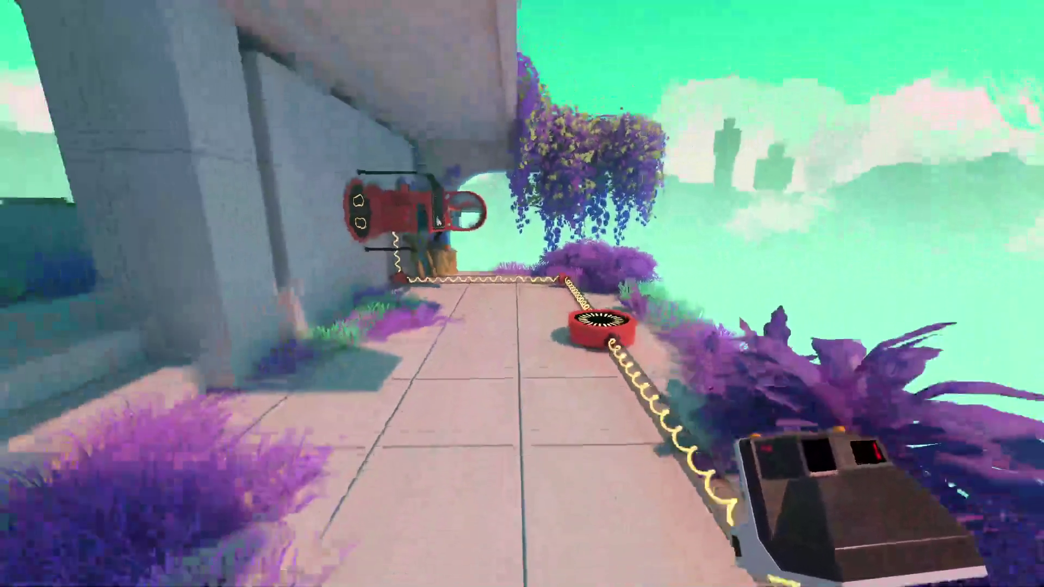
# Photograph the walled path, rotate the photo upright and place it into the world
pyautogui.rightClick(522, 293)
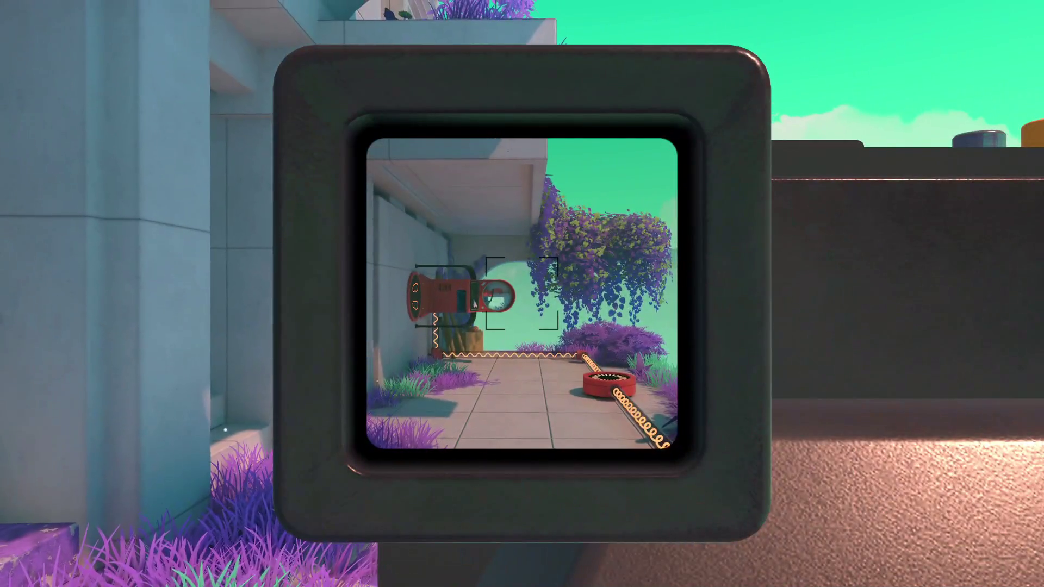
pyautogui.click(522, 294)
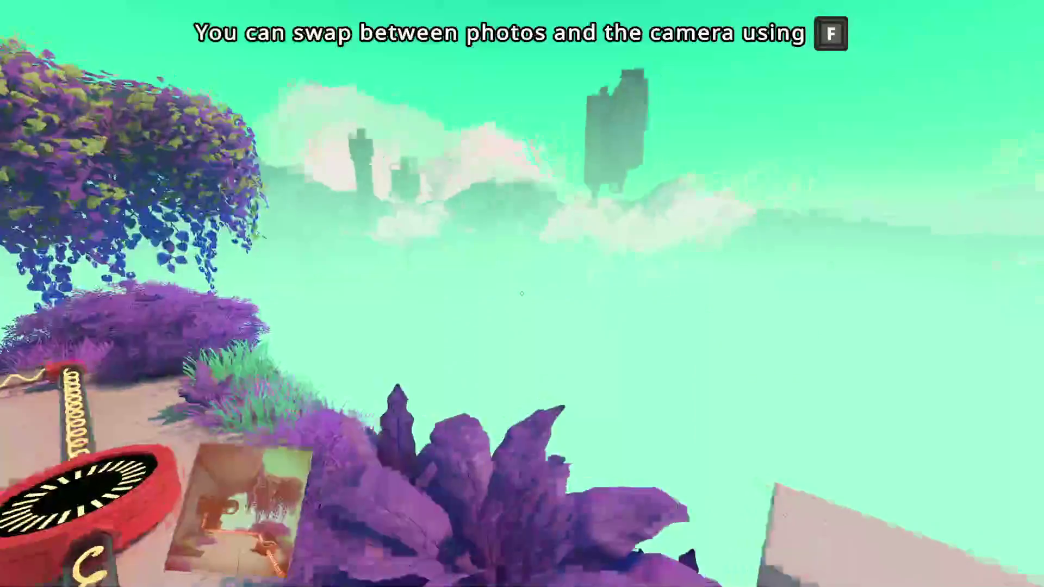
pyautogui.rightClick(522, 294)
pyautogui.scroll(3, 522, 294)
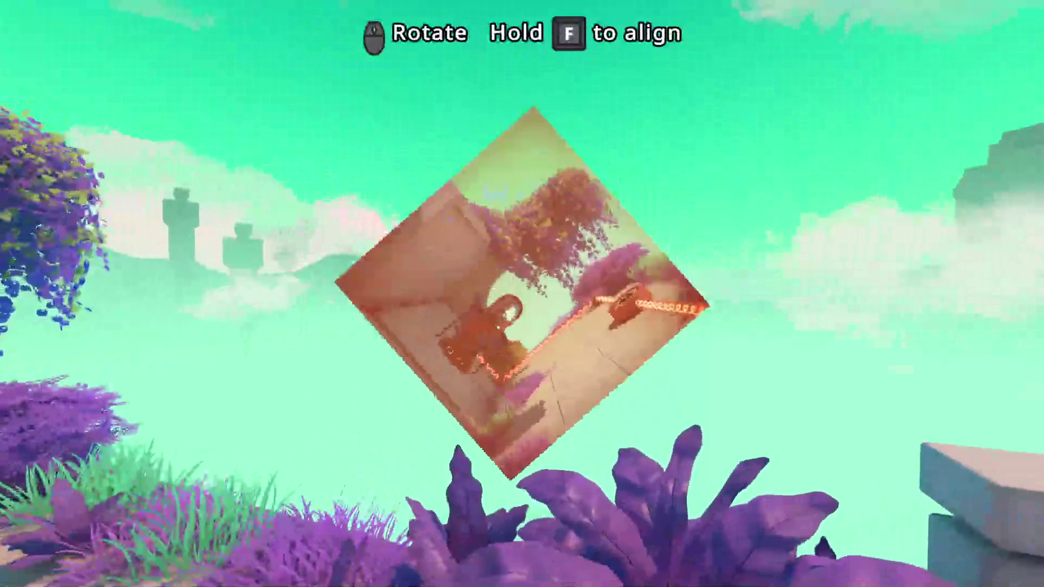
pyautogui.scroll(1, 522, 294)
pyautogui.click(522, 294)
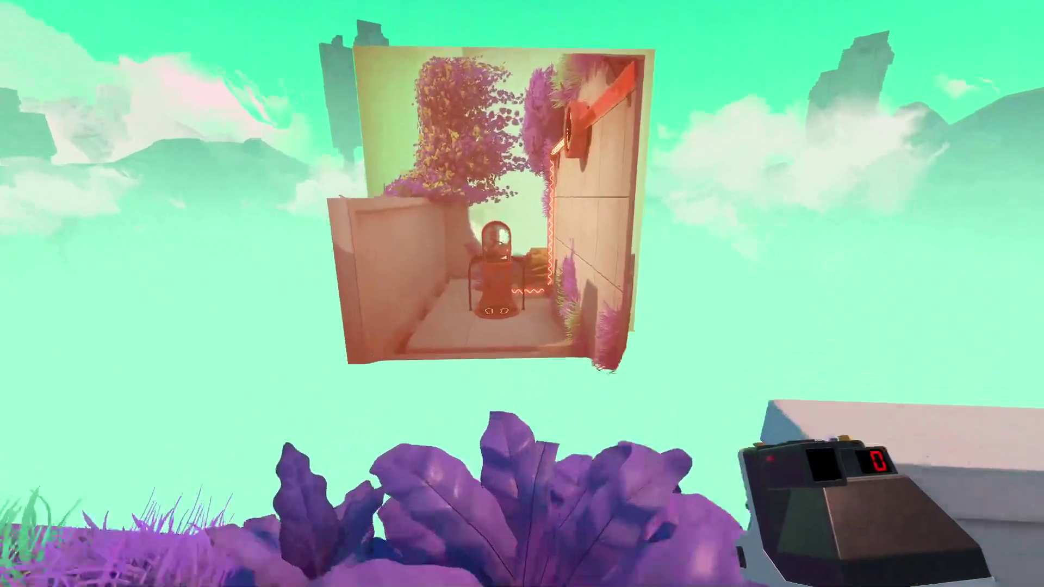
# Walk past the red booth into the plant garden up to the blueprint table
pyautogui.press('w')
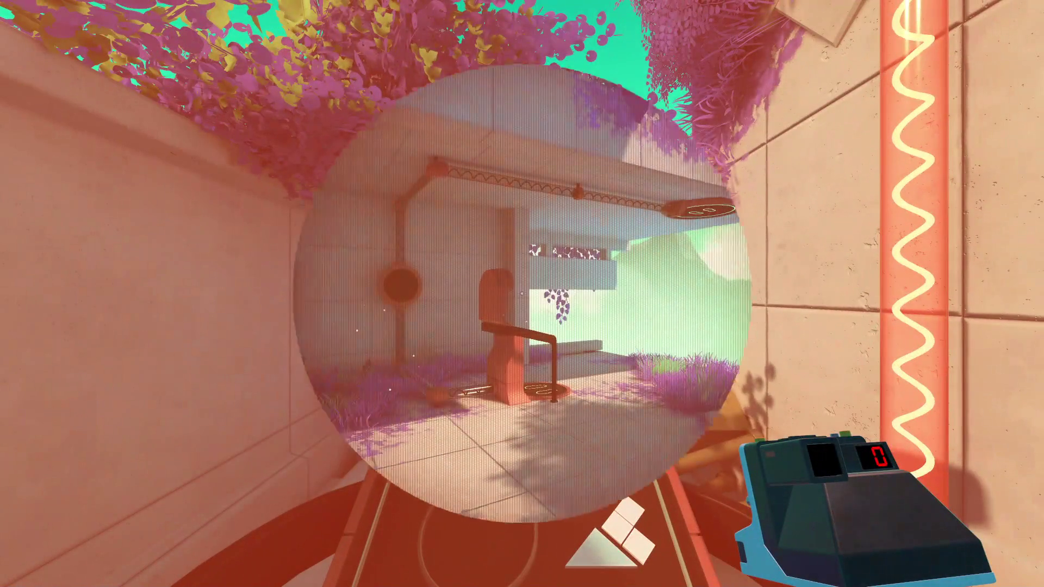
pyautogui.press('w')
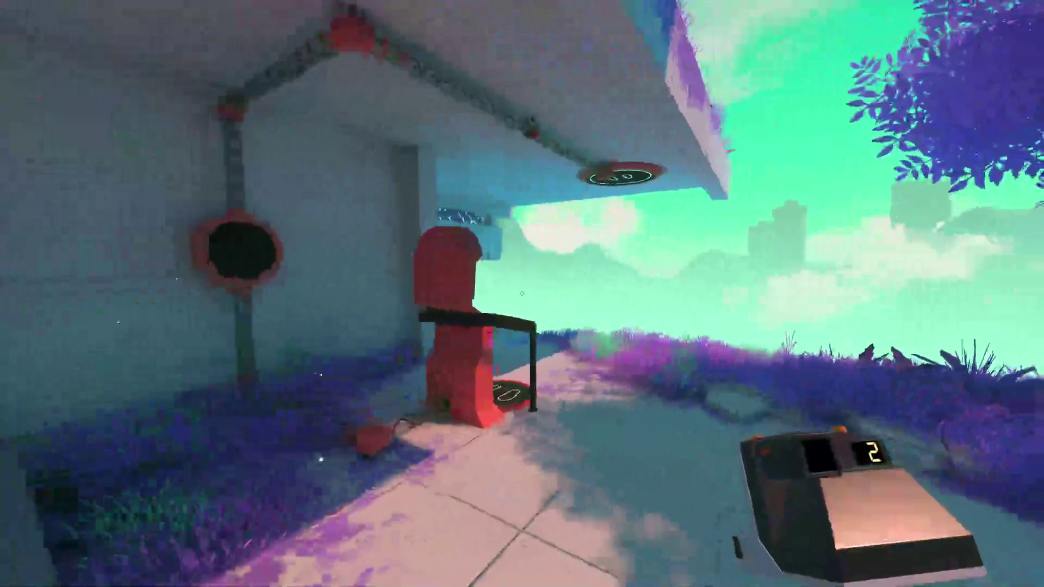
pyautogui.press('d')
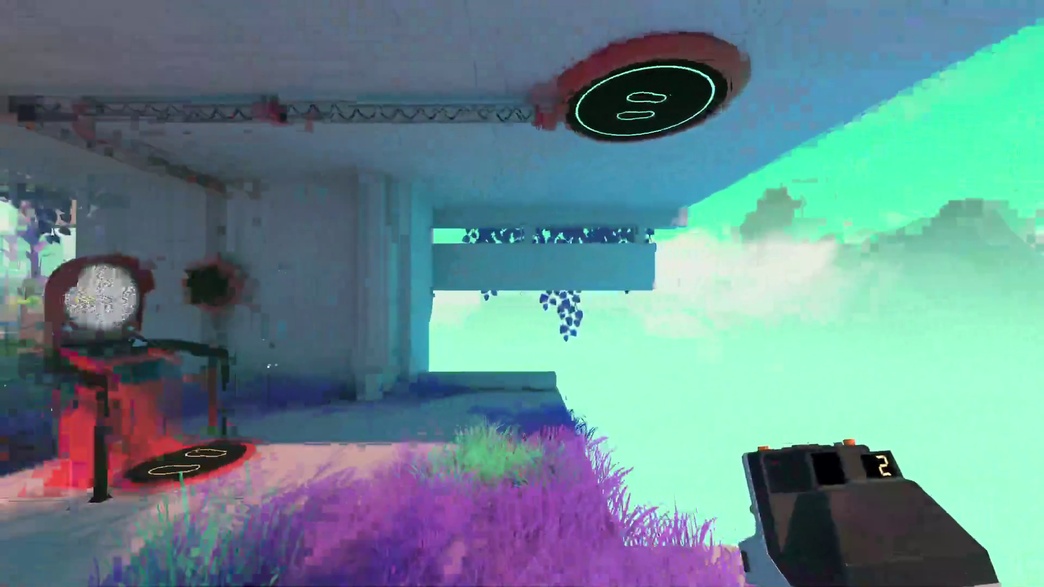
pyautogui.press('z')
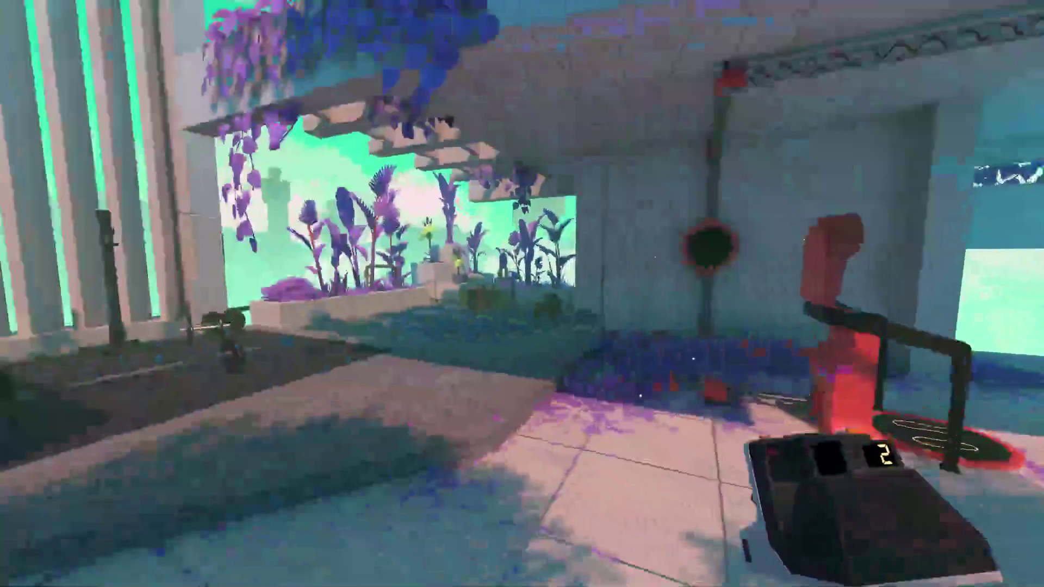
pyautogui.press('w')
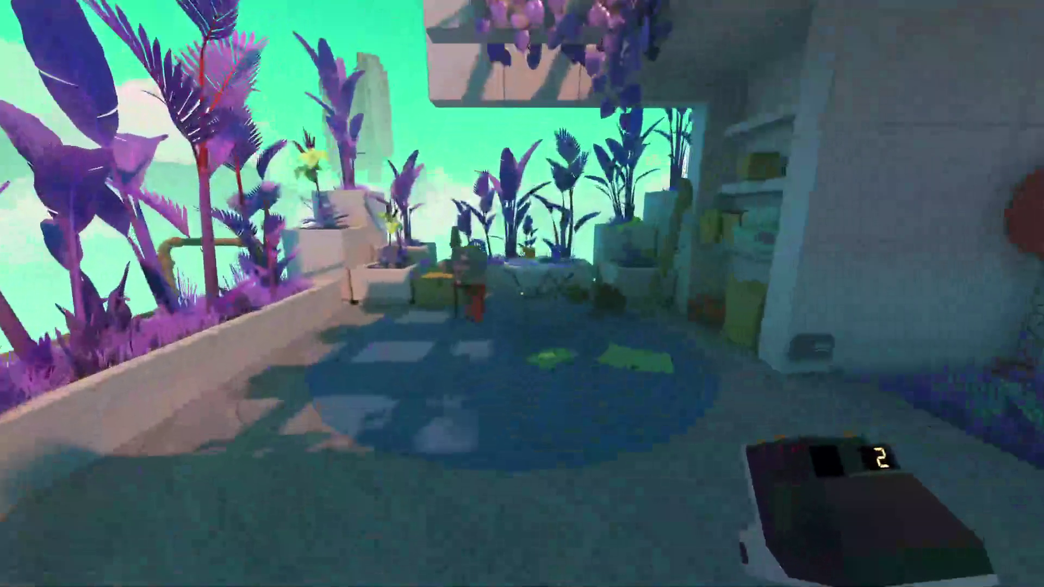
pyautogui.press('w')
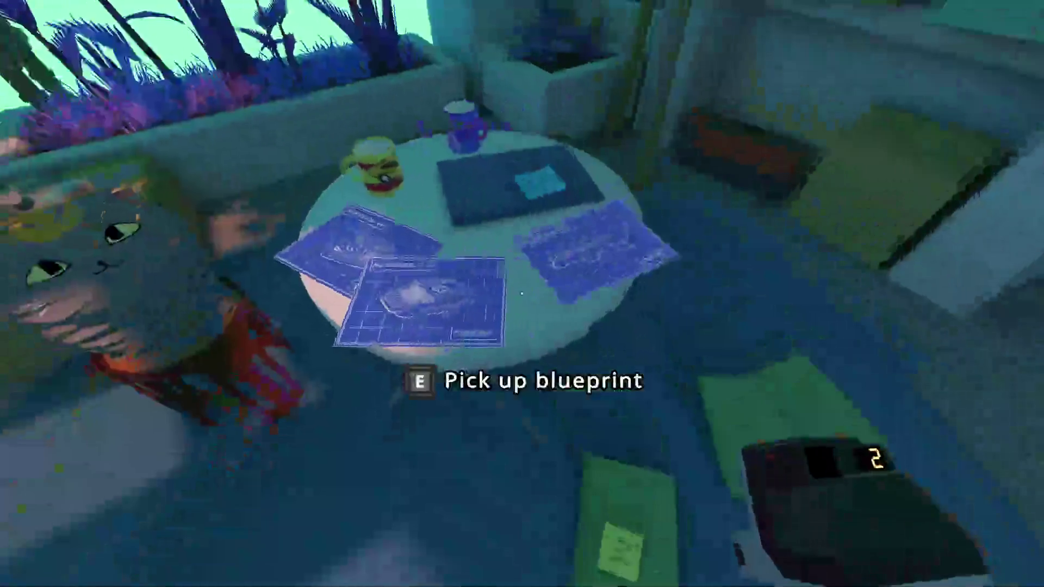
# Pick up a blueprint from the table, toss it aside, then take one back
pyautogui.press('e')
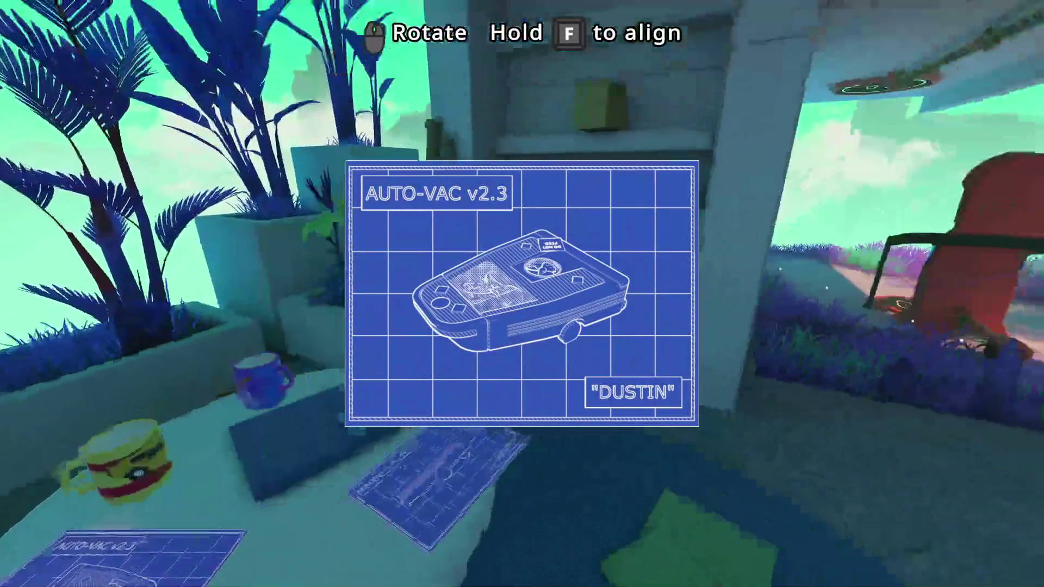
pyautogui.moveTo(522, 294)
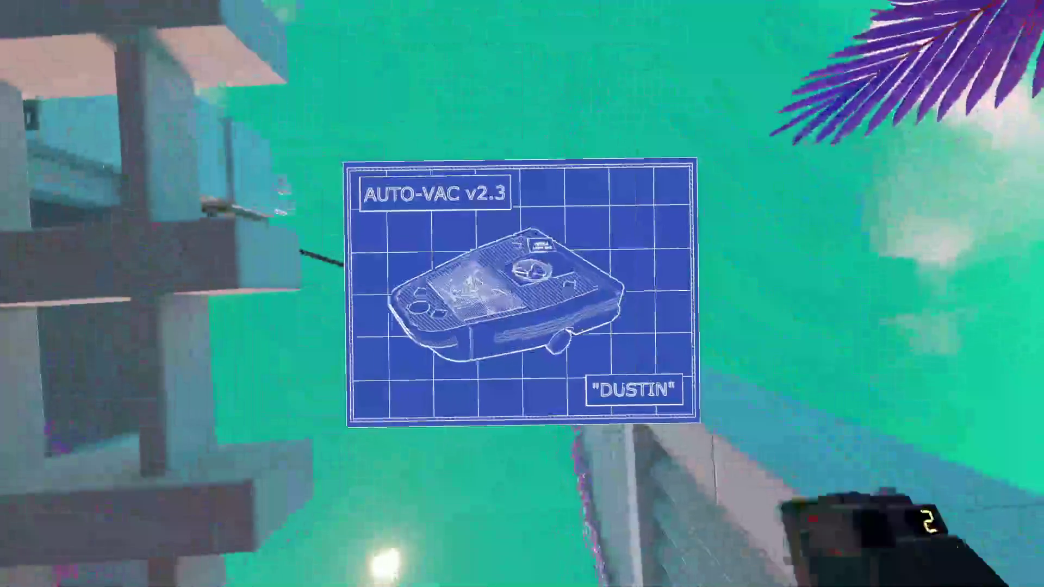
pyautogui.click(522, 294)
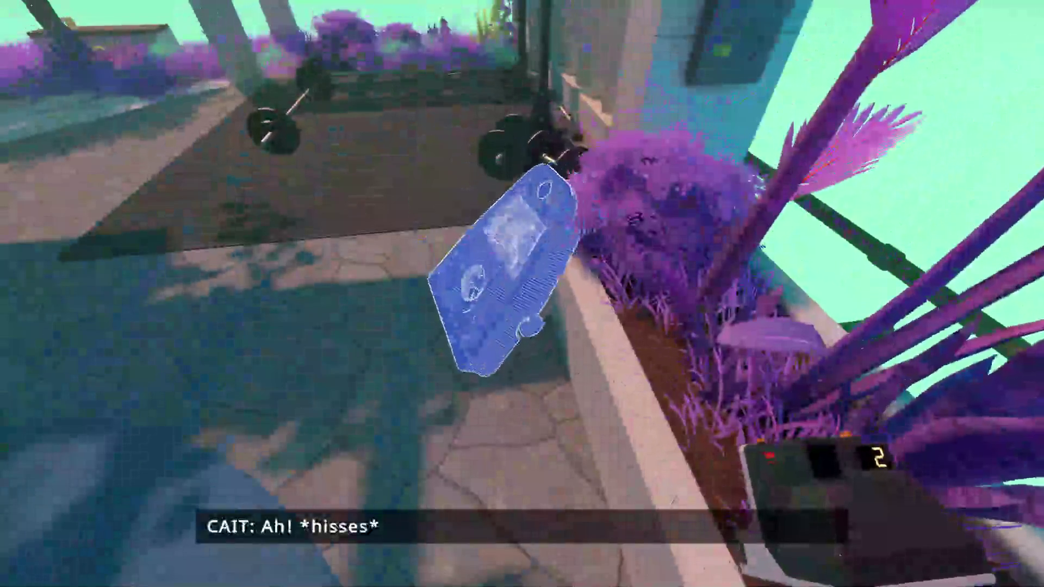
pyautogui.moveTo(522, 294)
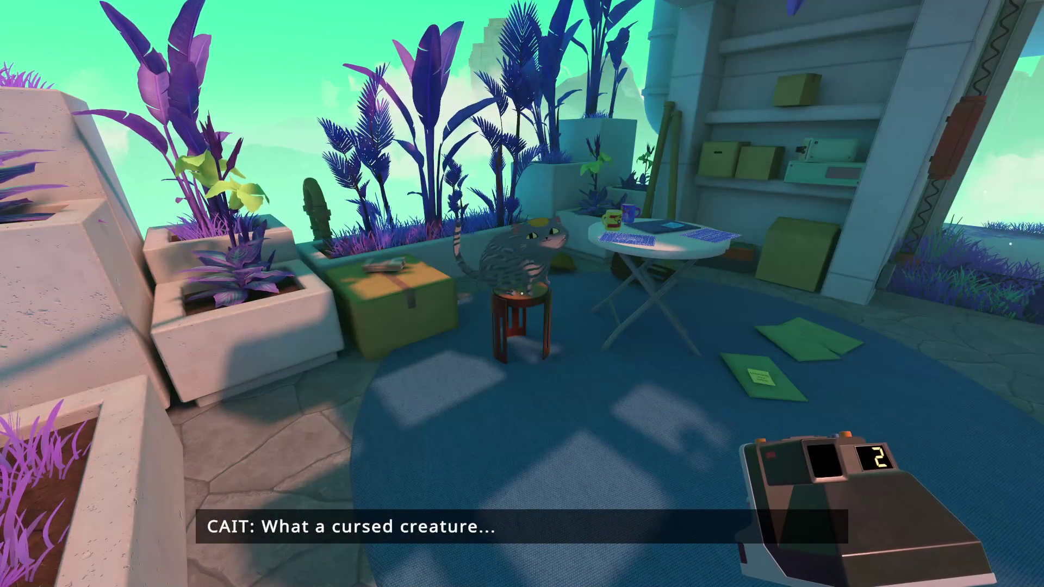
pyautogui.press('w')
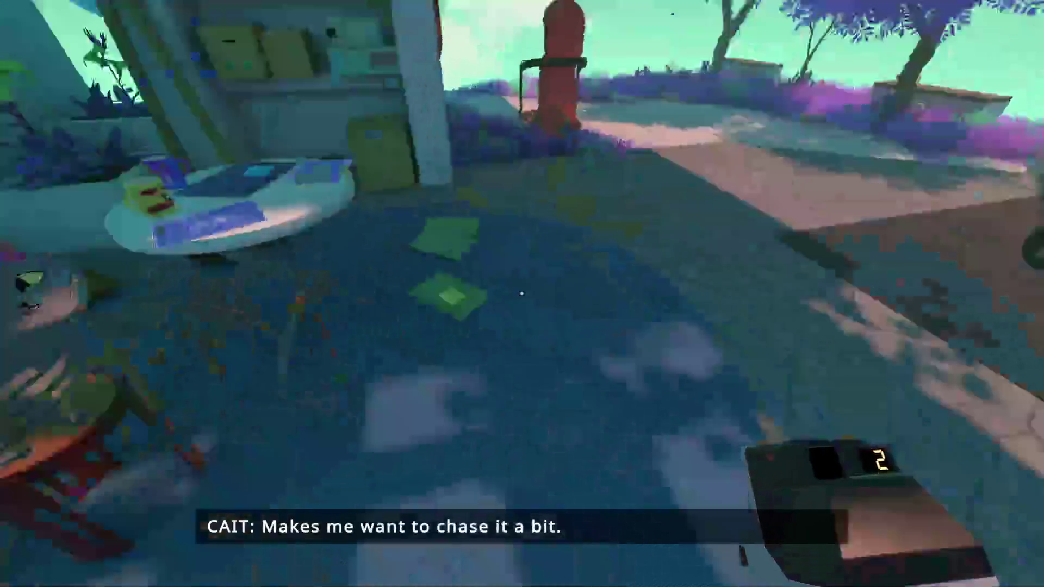
pyautogui.click(522, 294)
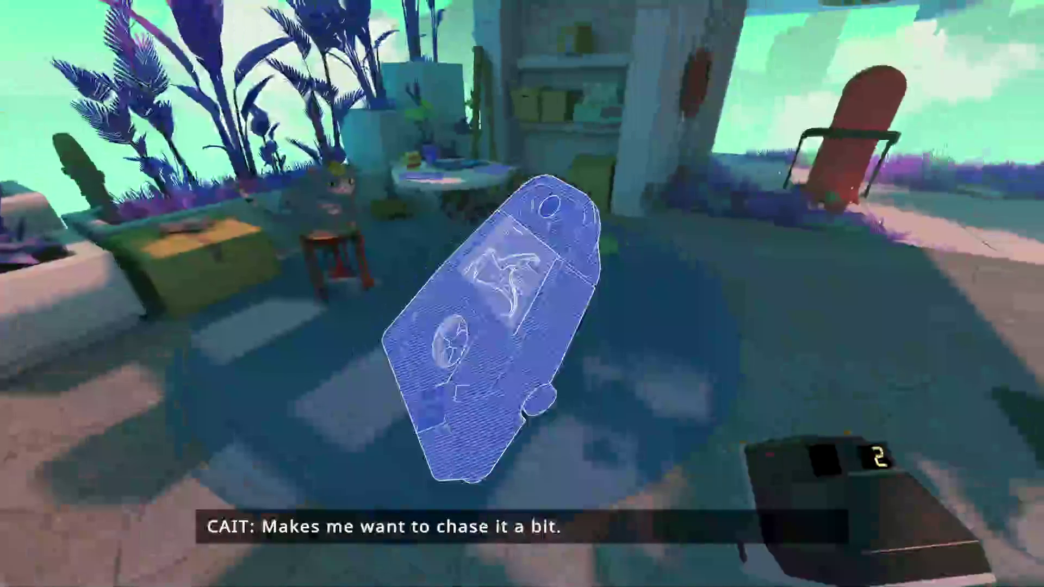
# Project the AUTO-VAC v2.3 blueprint, place it as a real Dustin vacuum, and collect it
pyautogui.moveTo(522, 294)
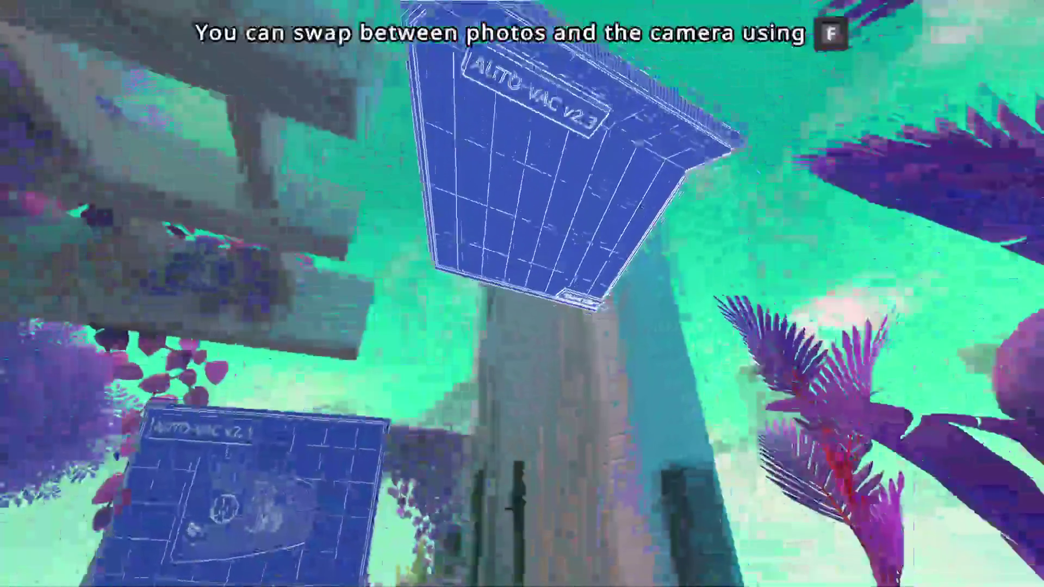
pyautogui.rightClick(522, 294)
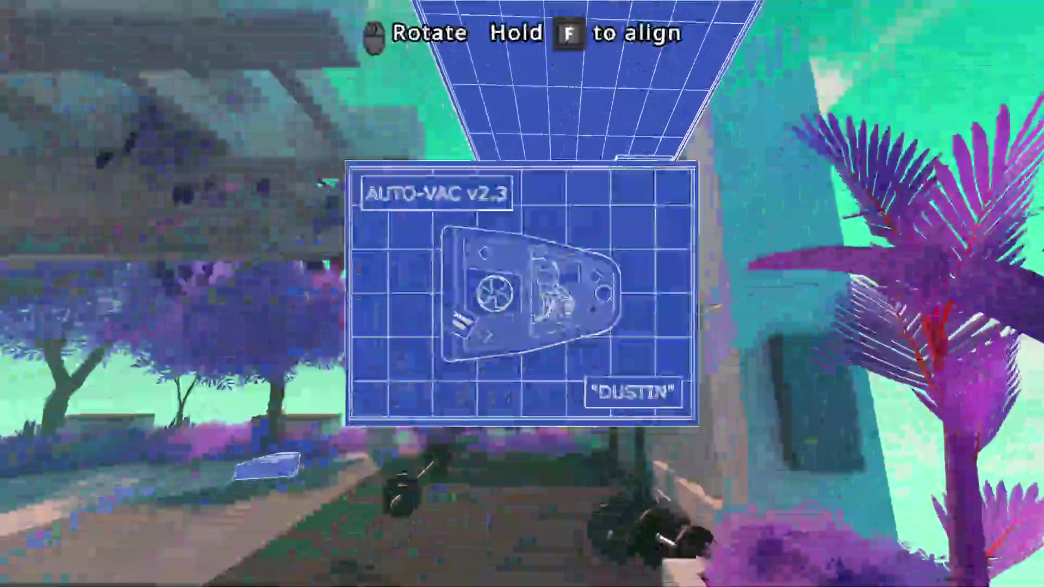
pyautogui.moveTo(522, 293)
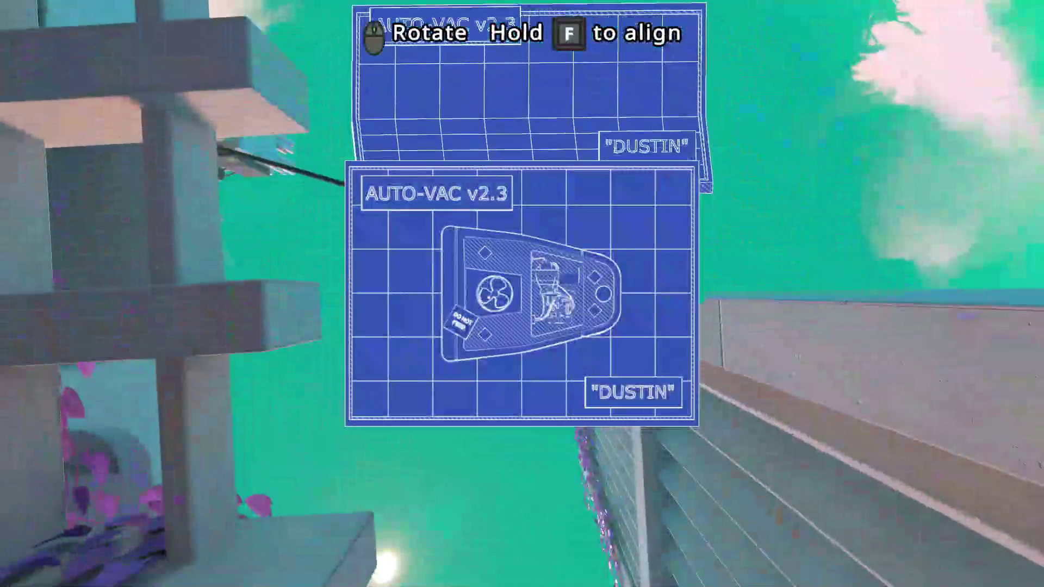
pyautogui.click(522, 294)
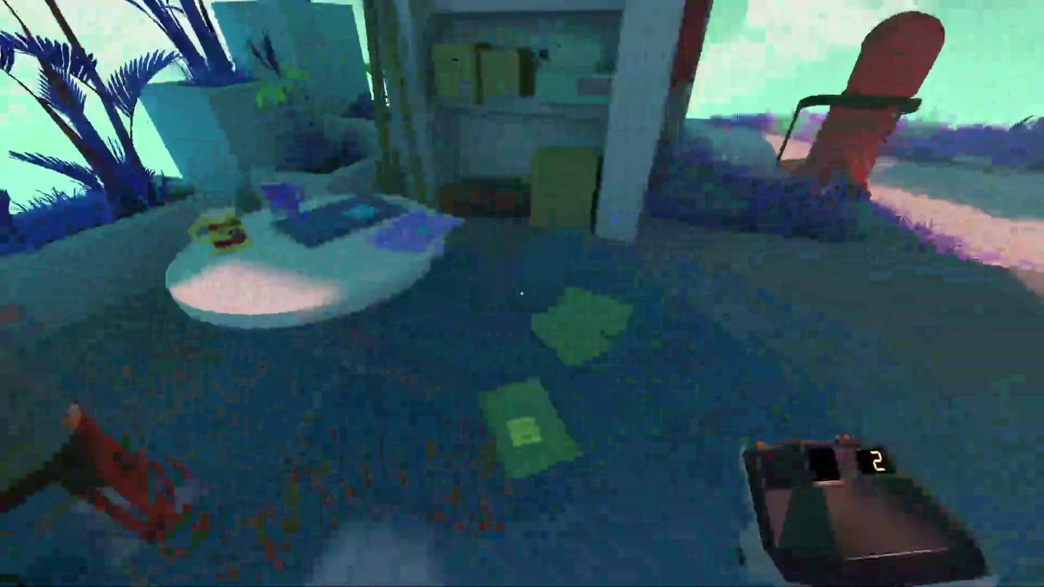
pyautogui.press('f')
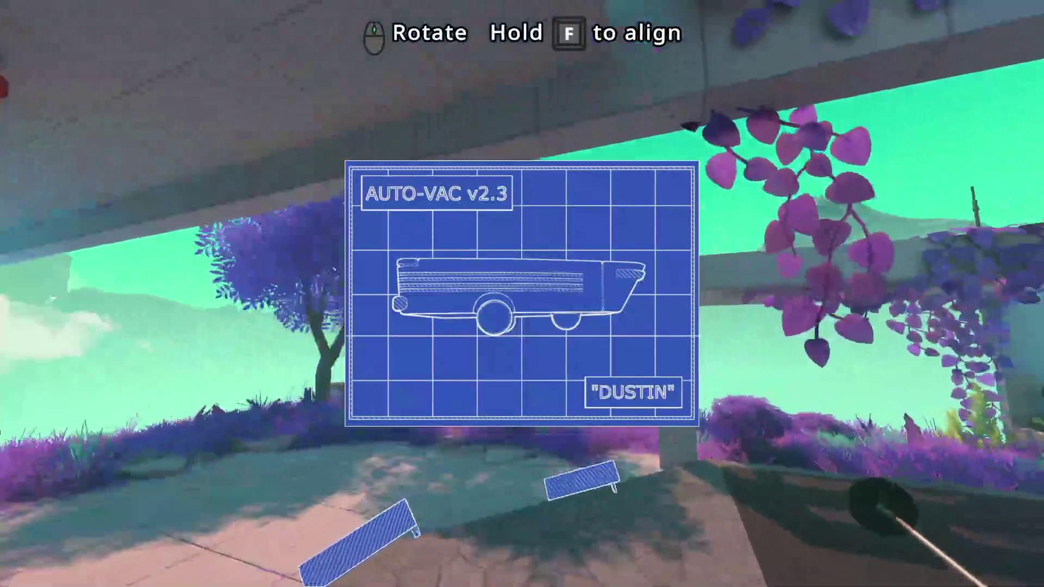
pyautogui.click(522, 294)
pyautogui.press('e')
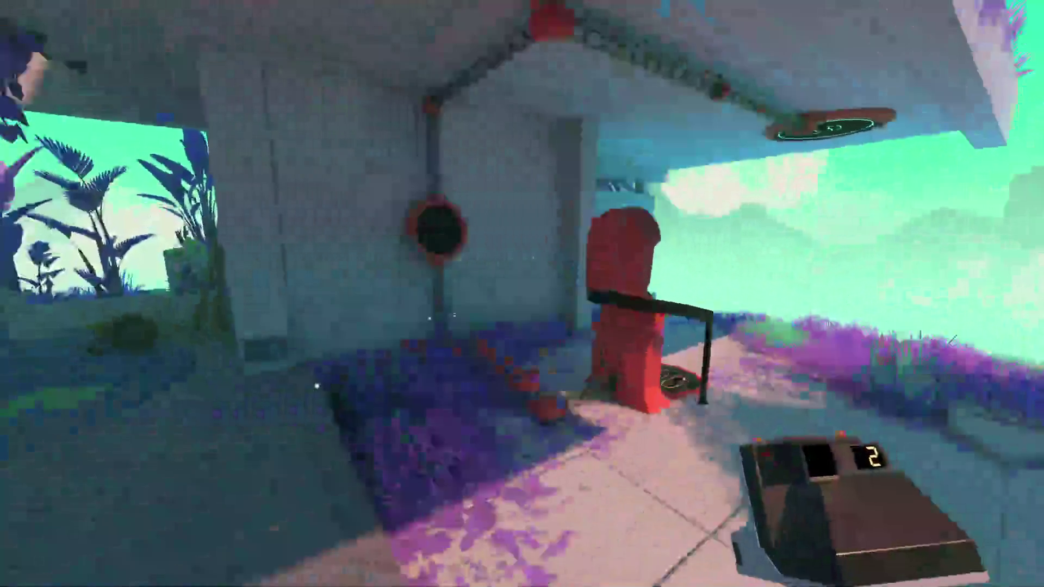
# Photograph the red machine and place that photo into the world
pyautogui.rightClick(522, 293)
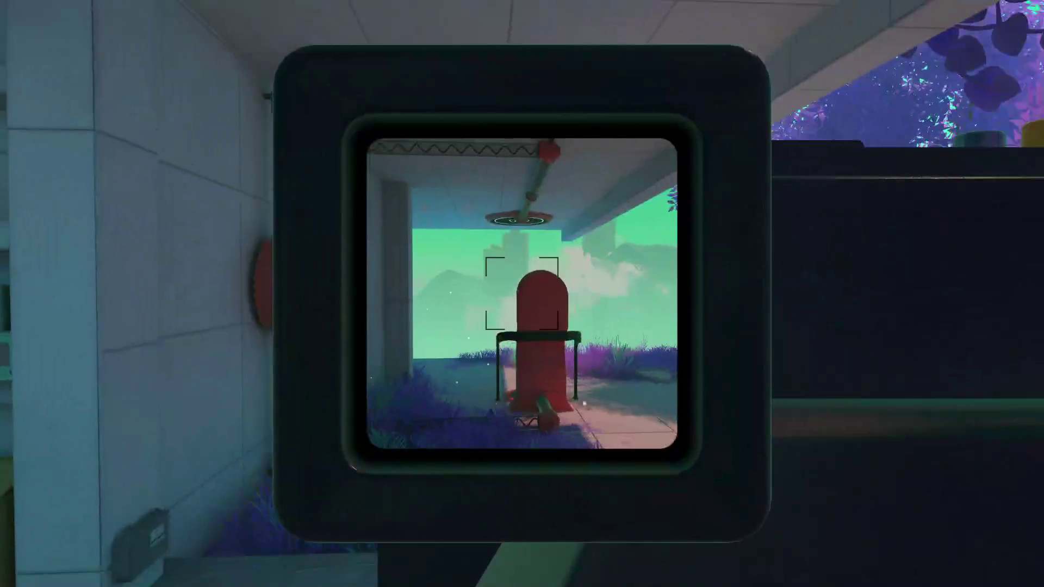
pyautogui.click(523, 294)
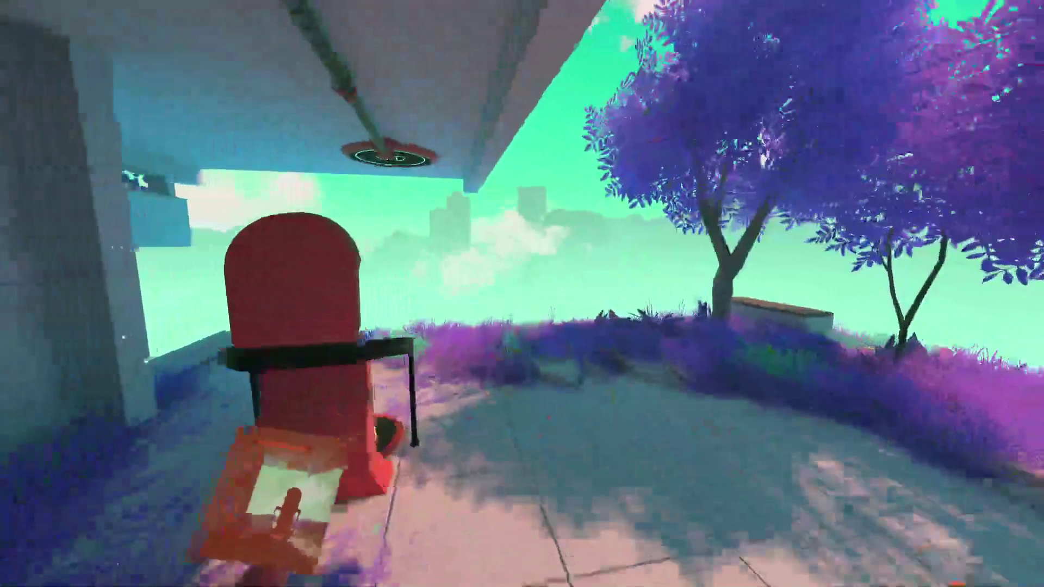
pyautogui.rightClick(523, 294)
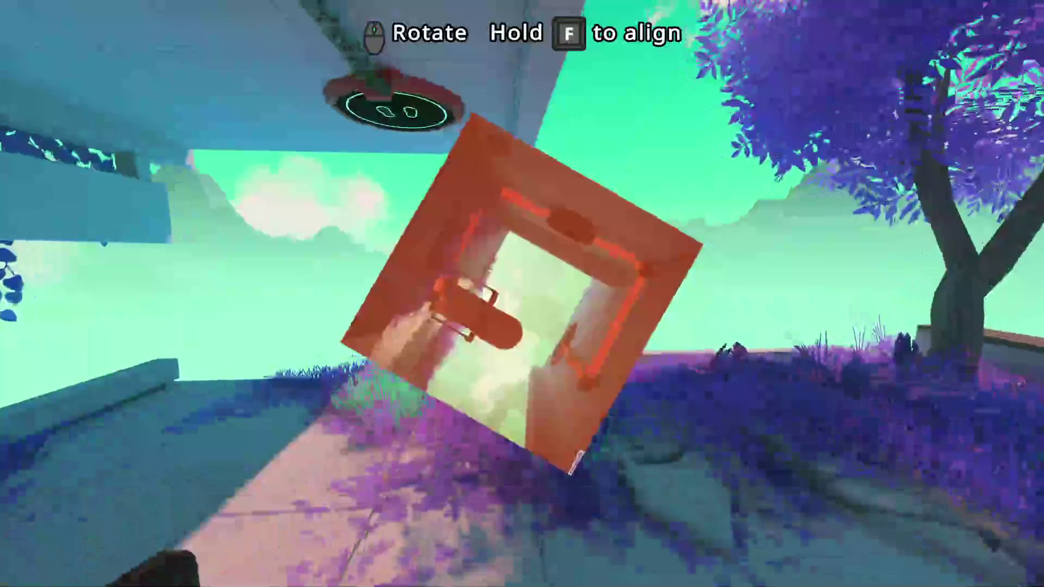
pyautogui.click(522, 293)
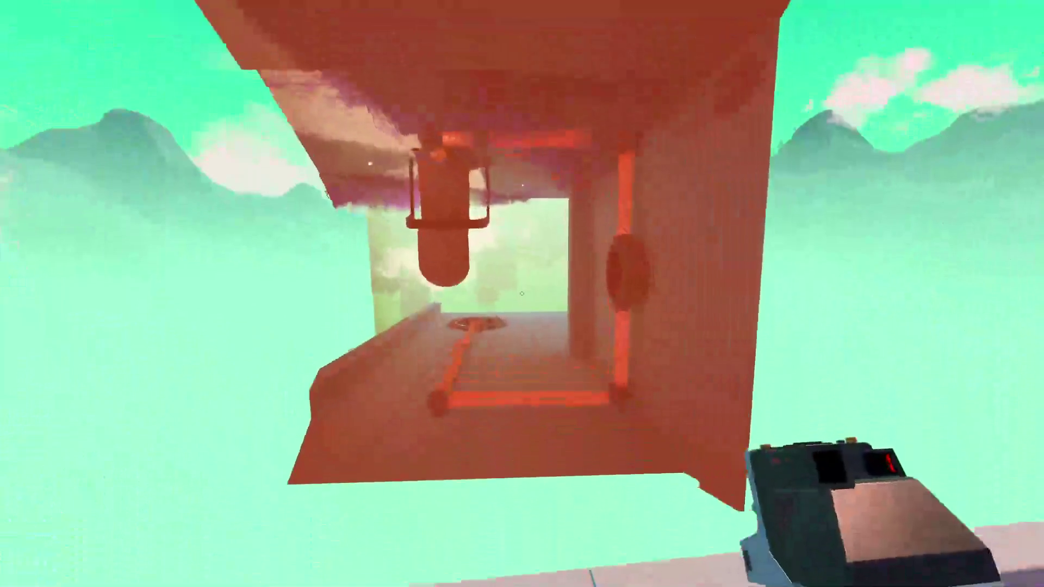
# Photograph the upside-down machine from the pad and place it upright so it unfolds into a room
pyautogui.press('w')
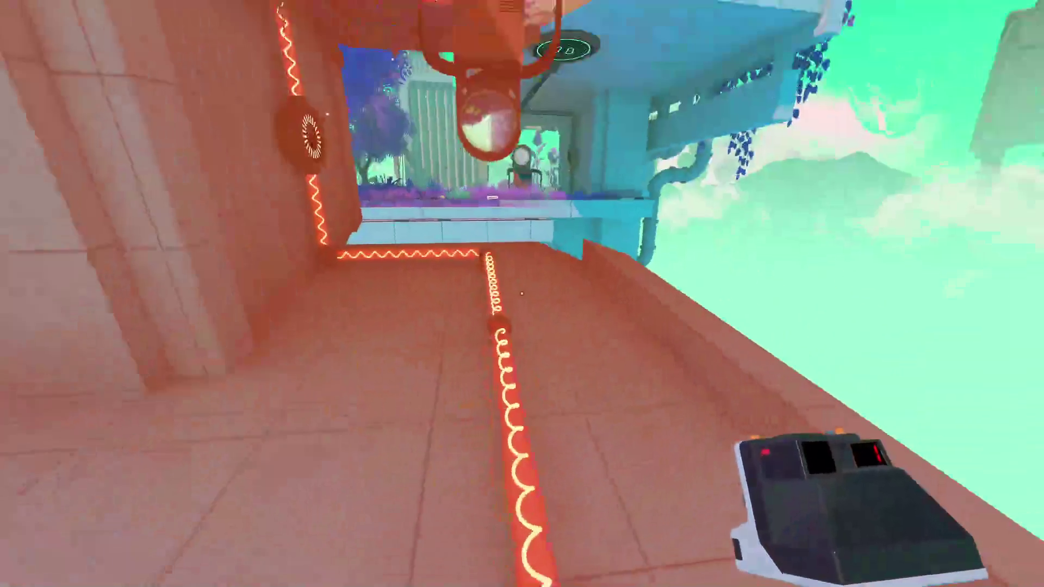
pyautogui.rightClick(522, 294)
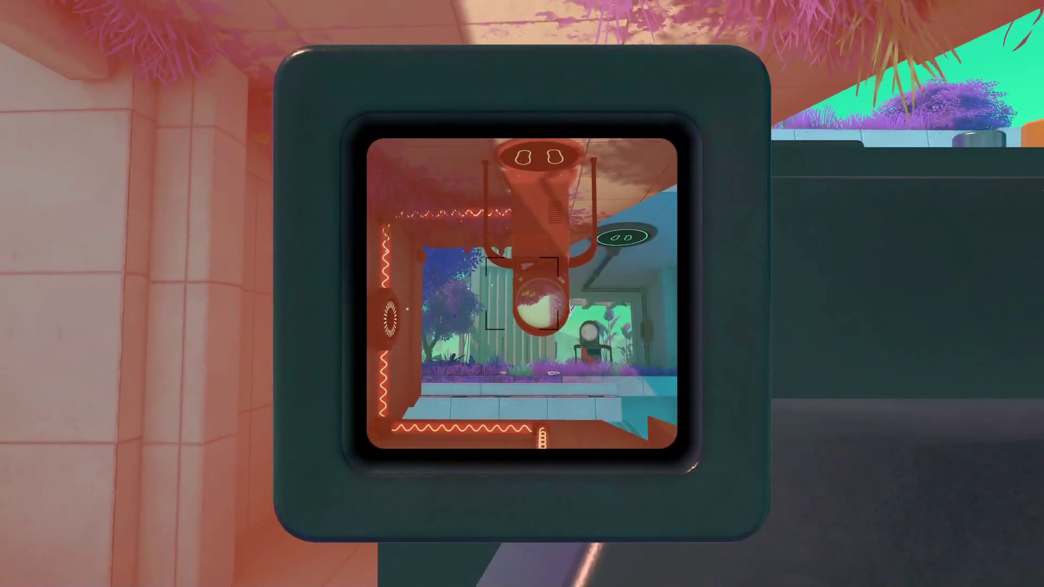
pyautogui.click(522, 294)
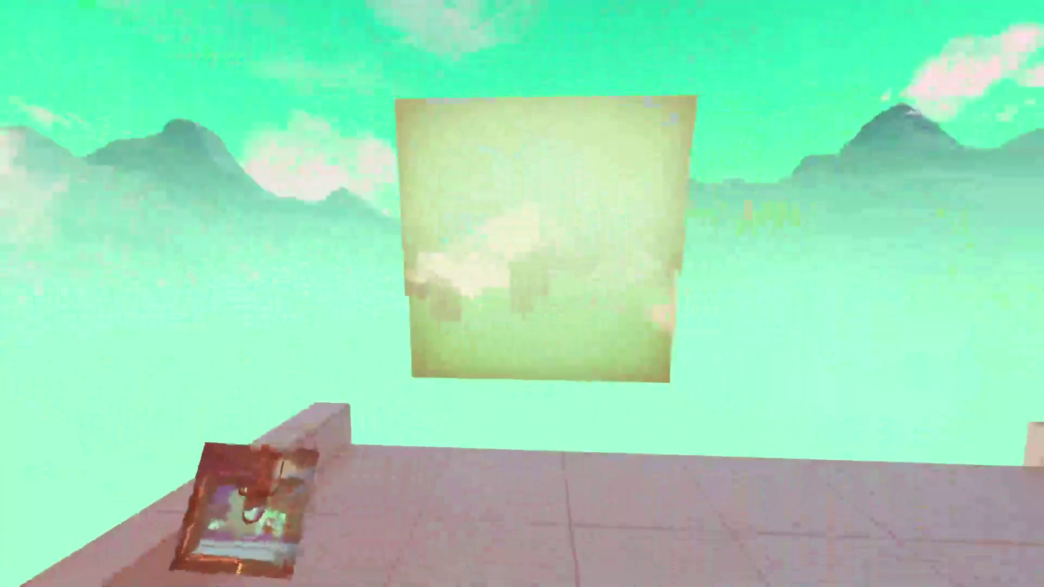
pyautogui.rightClick(523, 294)
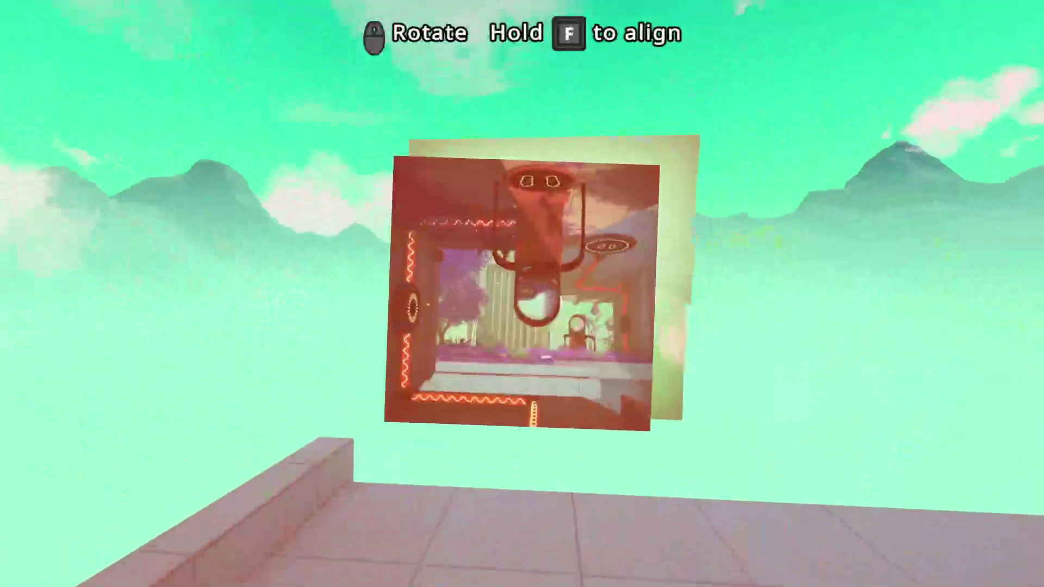
pyautogui.scroll(-2, 522, 294)
pyautogui.press('f')
pyautogui.click(522, 294)
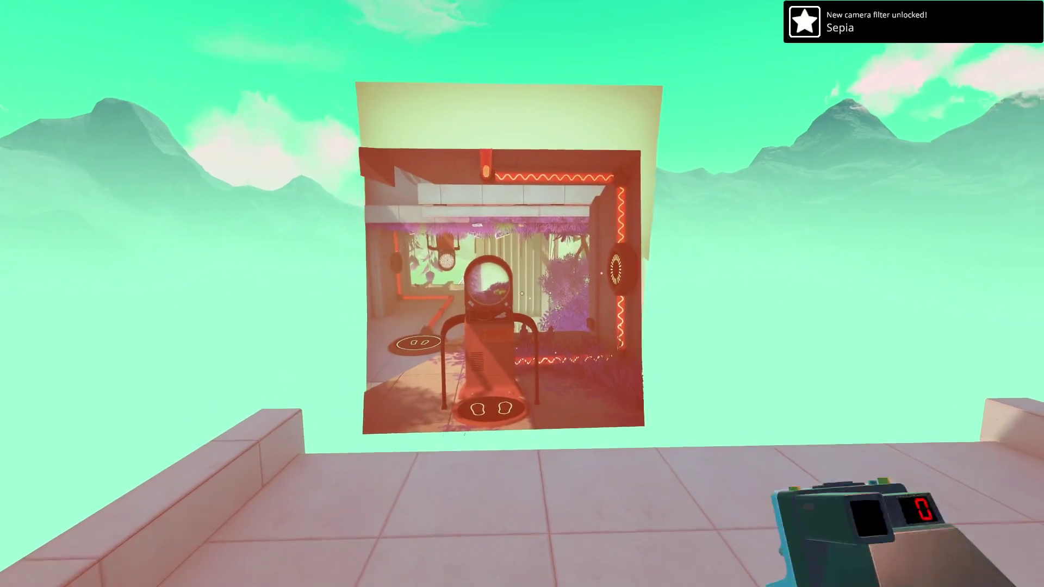
# Snap the unfolded scene, walk to the red mechanism and pad, and place the photo
pyautogui.press('w')
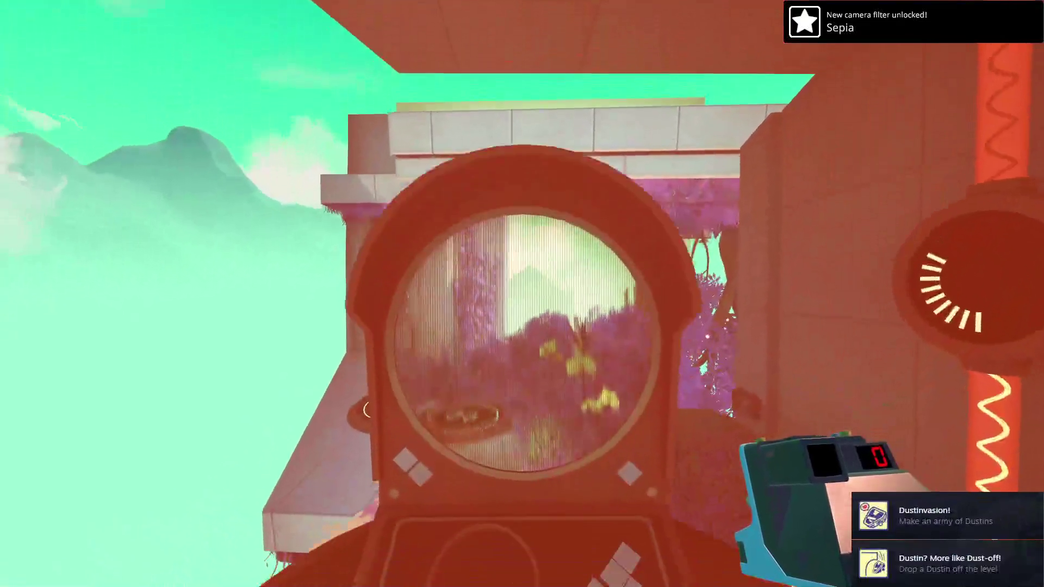
pyautogui.click(523, 294)
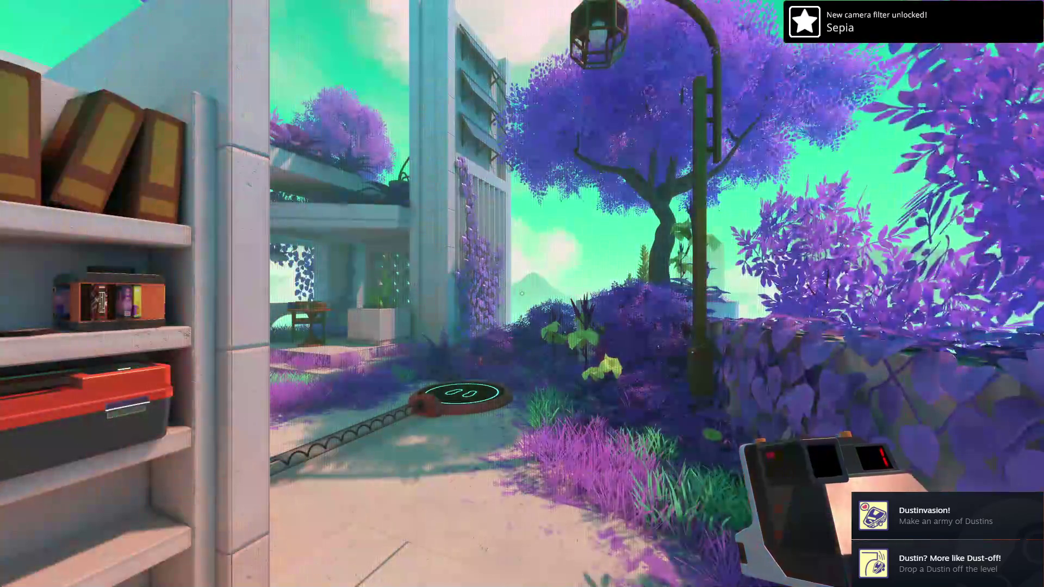
pyautogui.press('w')
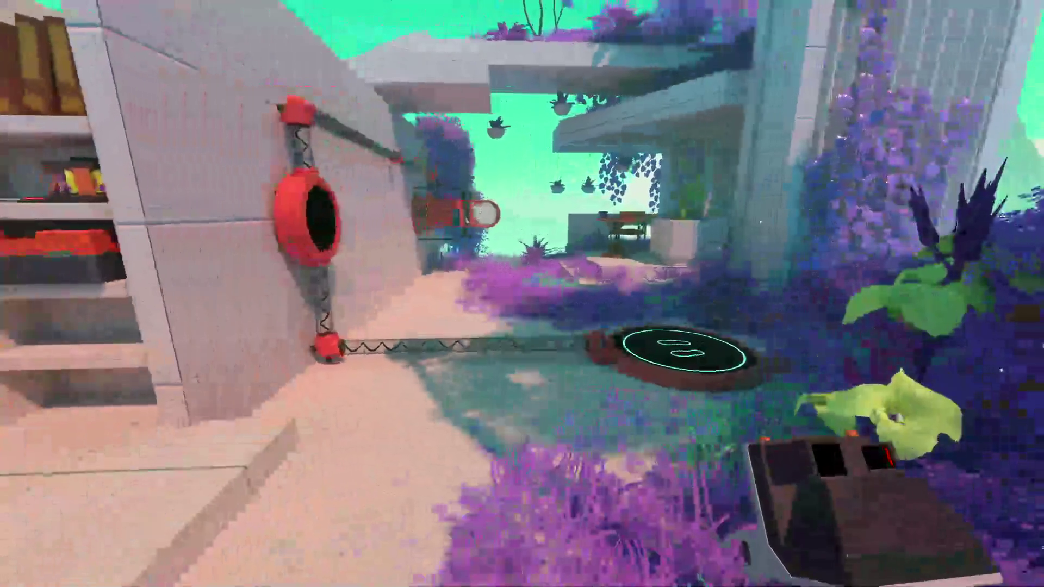
pyautogui.rightClick(522, 294)
pyautogui.click(523, 294)
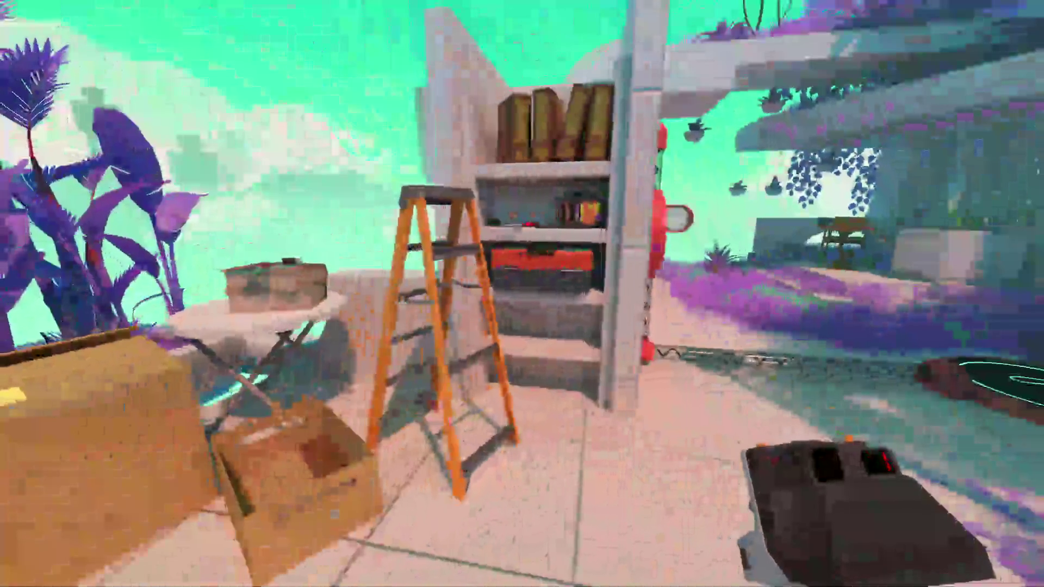
# Walk up to the bookshelf
pyautogui.press('w')
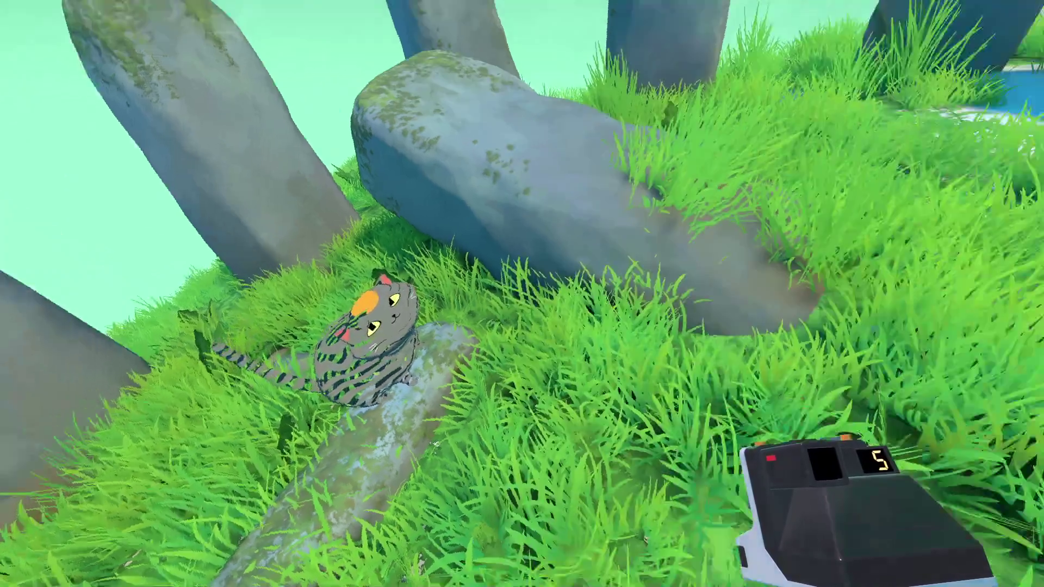
# Walk between the stone arches and around the purple planter, then check the puzzle platform through the camera
pyautogui.press('w')
pyautogui.press('w')
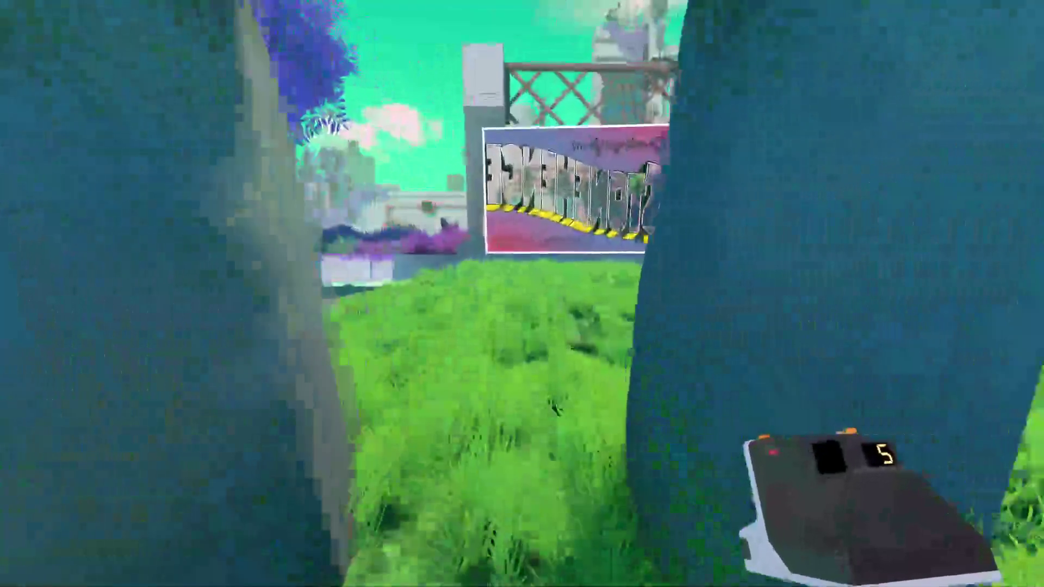
pyautogui.press('w')
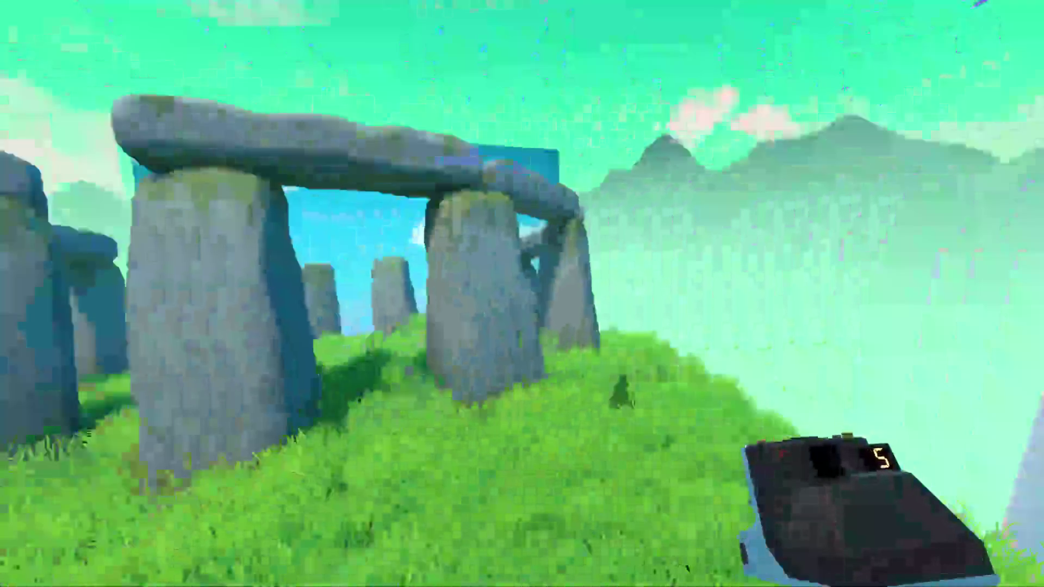
pyautogui.press('w')
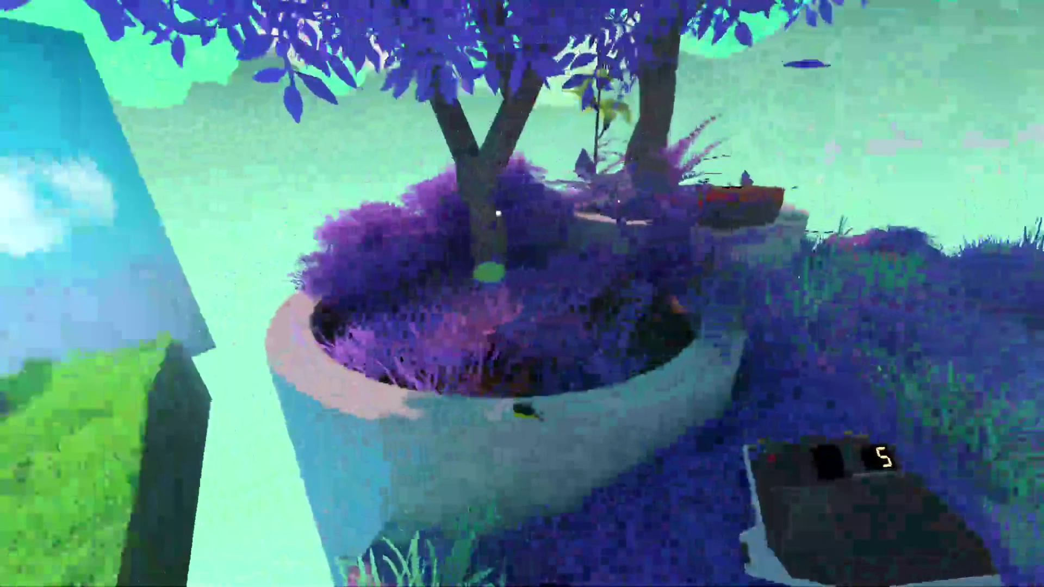
pyautogui.press('w')
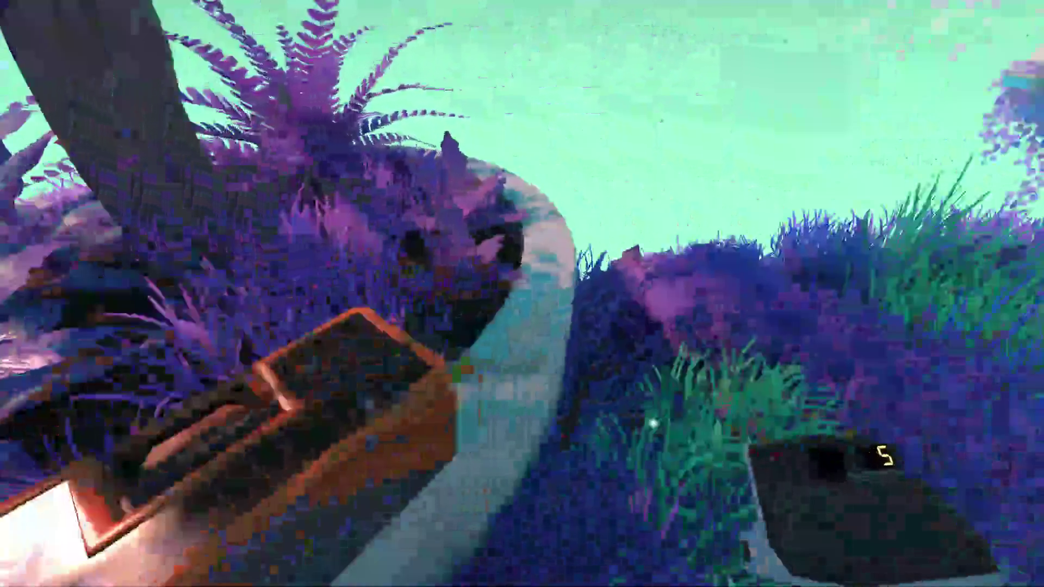
pyautogui.press('w')
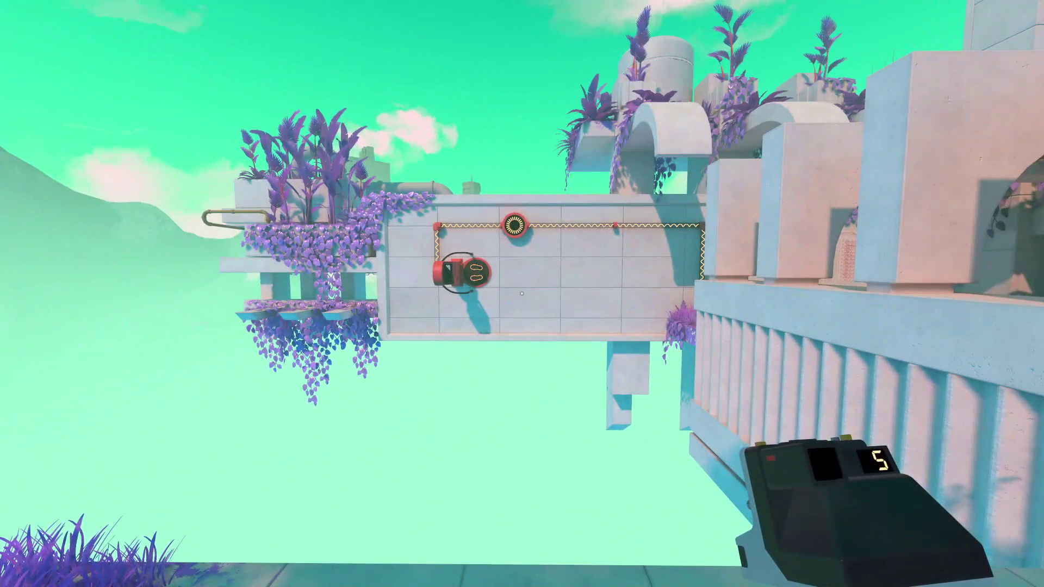
pyautogui.rightClick(521, 293)
pyautogui.rightClick(521, 293)
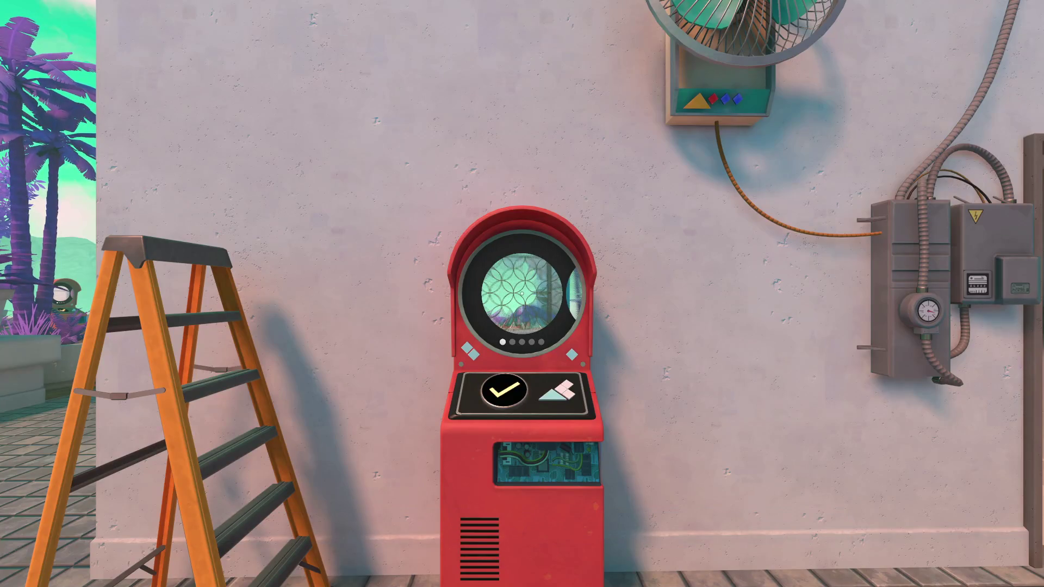
# Teleport to the next level, cross the room past the mug table, and examine the notebook on the lamp-lit desk
pyautogui.moveTo(522, 294)
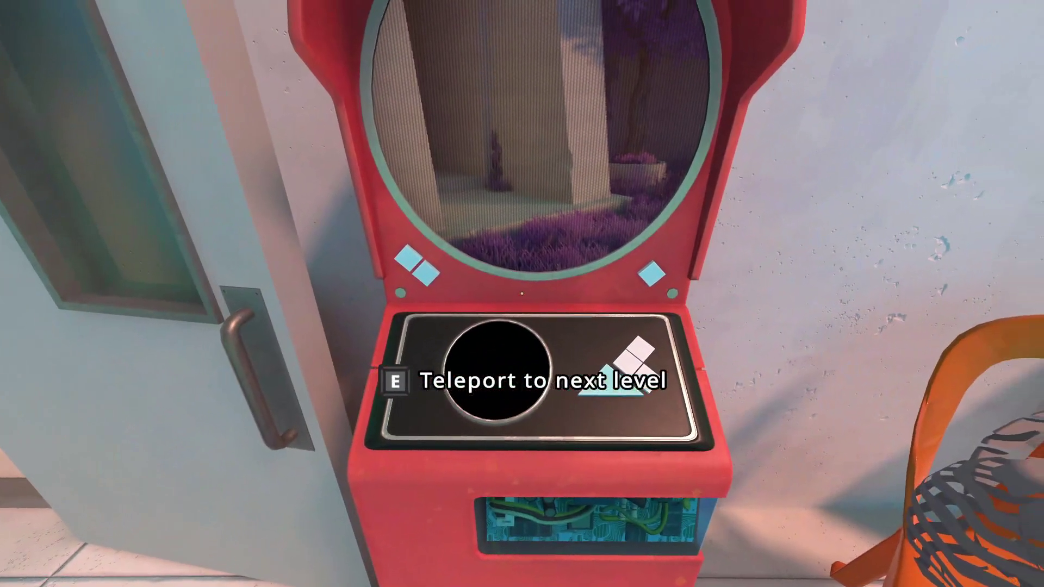
pyautogui.press('e')
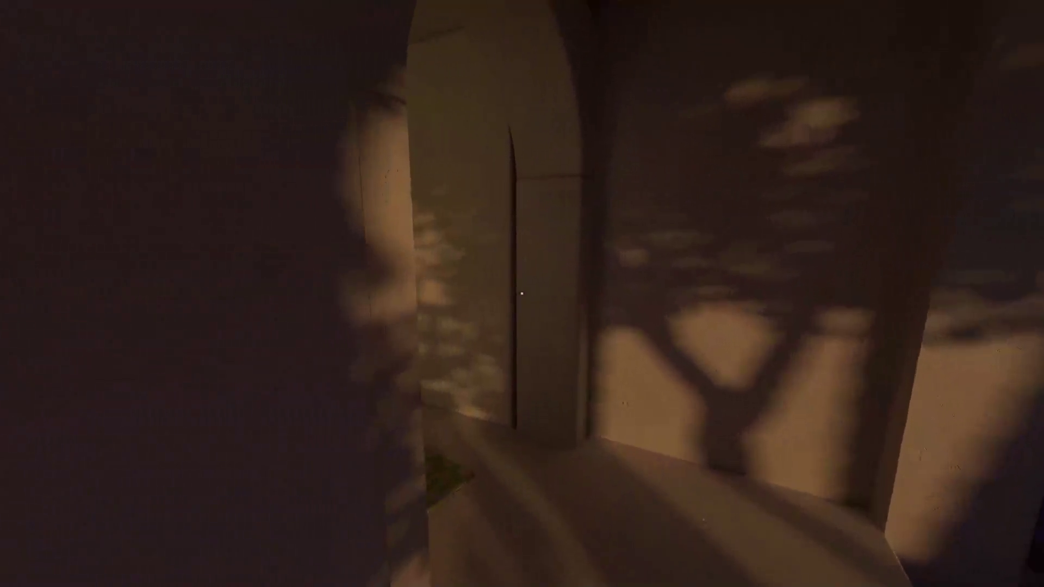
pyautogui.press('w')
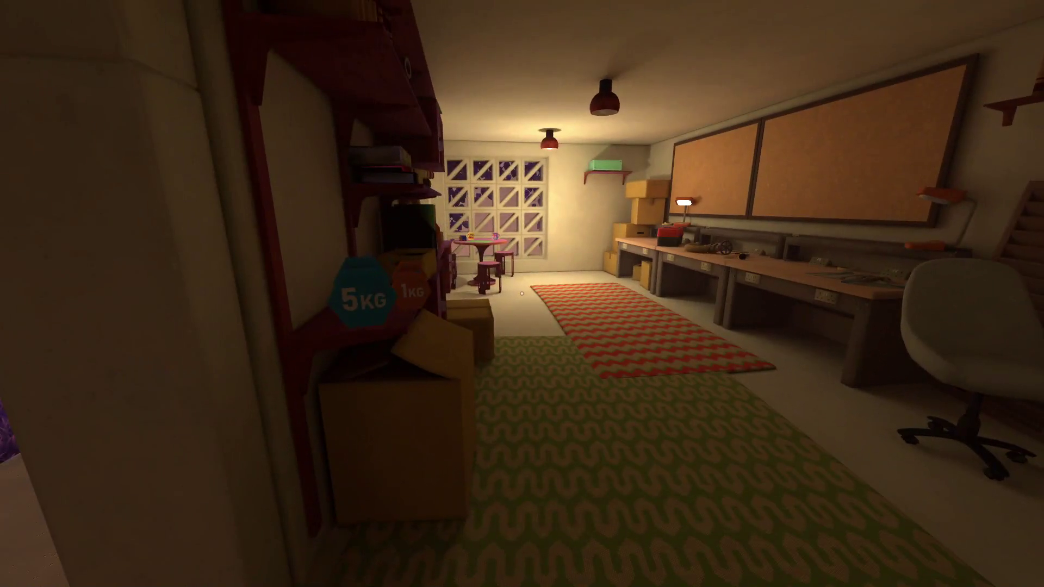
pyautogui.press('w')
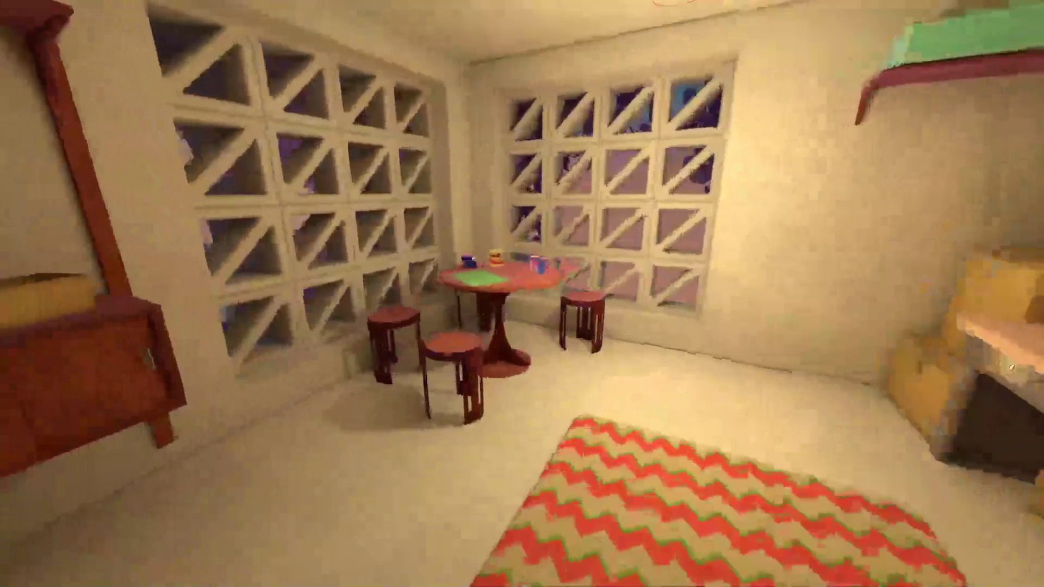
pyautogui.press('w')
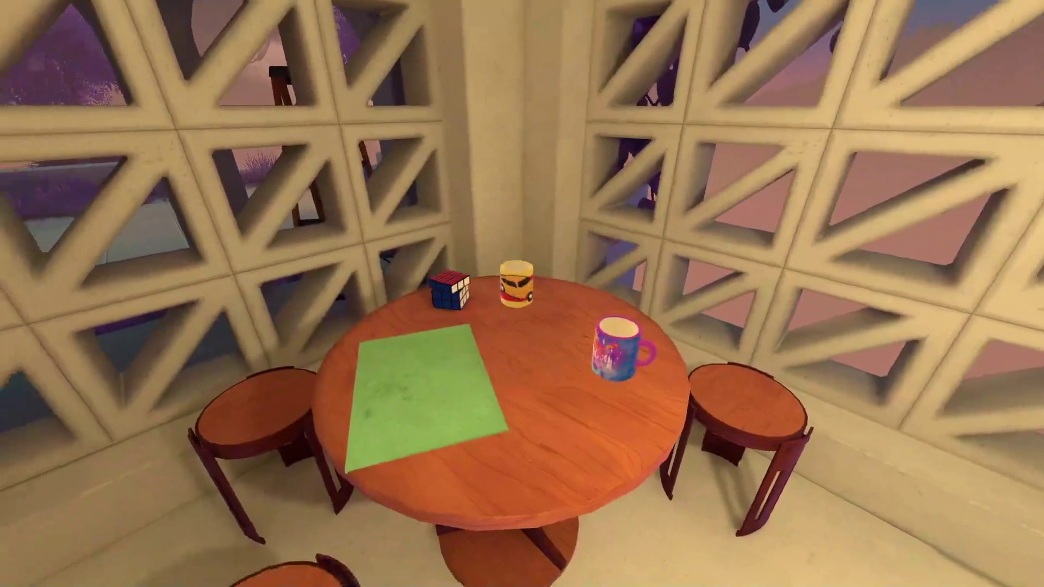
pyautogui.moveTo(522, 295)
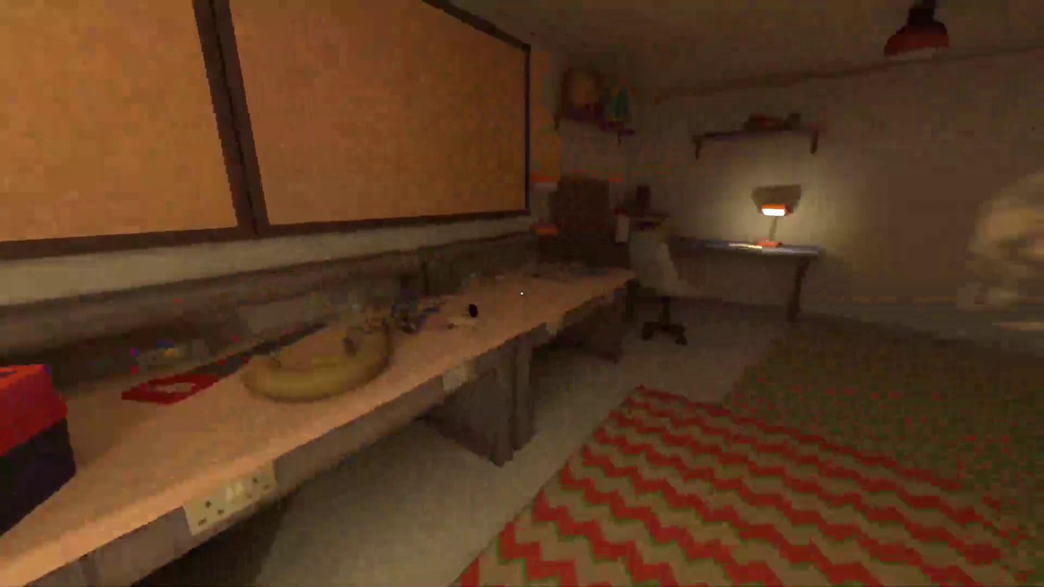
pyautogui.press('w')
pyautogui.press('e')
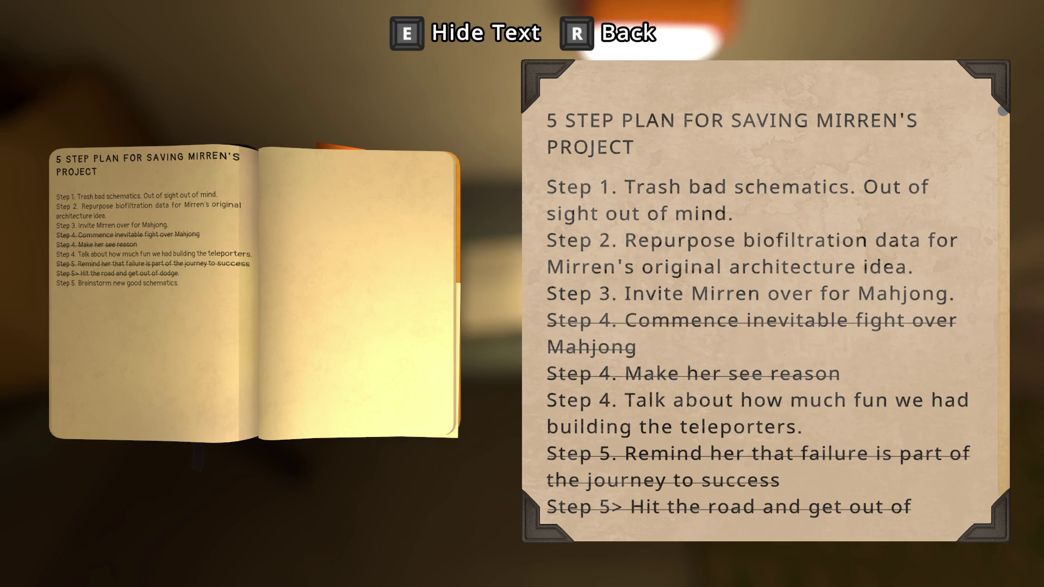
# Scroll to the end of the notebook's plan and exit the note text
pyautogui.scroll(-4, 766, 301)
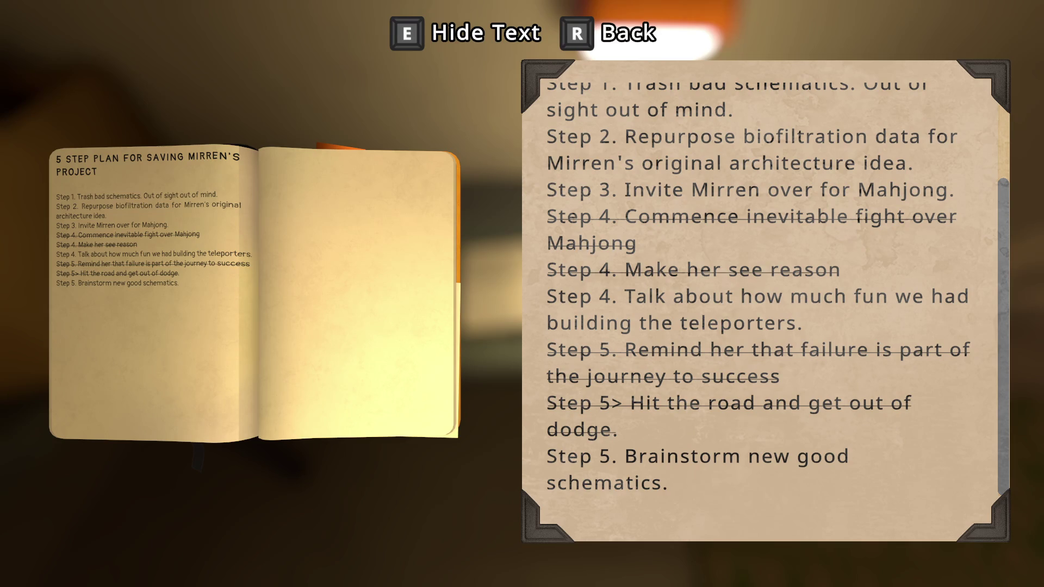
pyautogui.press('Escape')
pyautogui.press('Escape')
# Close the notebook, reopen it briefly, then close it and turn away from the desk
pyautogui.press('e')
pyautogui.press('r')
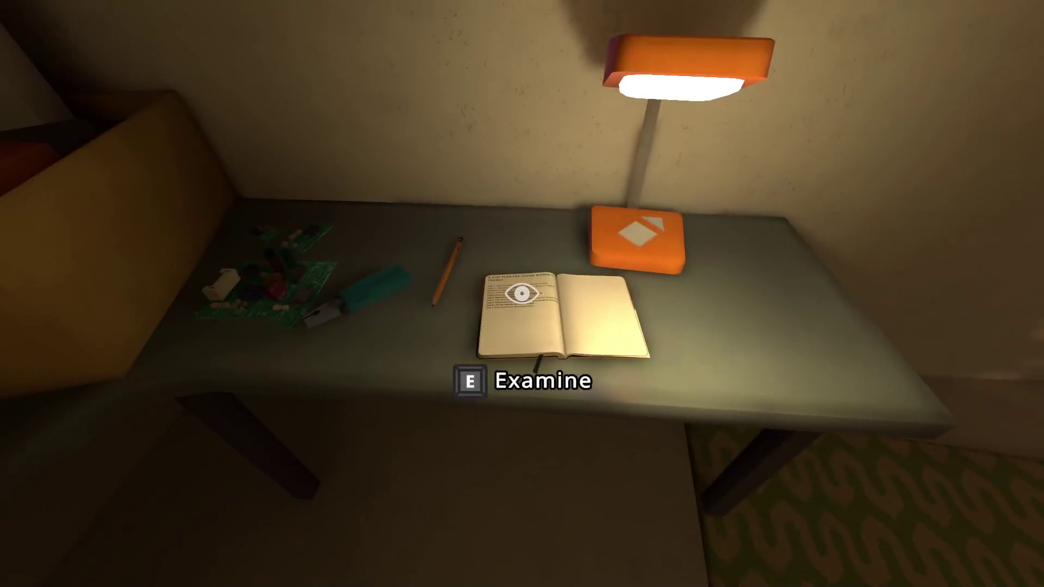
pyautogui.press('e')
pyautogui.press('r')
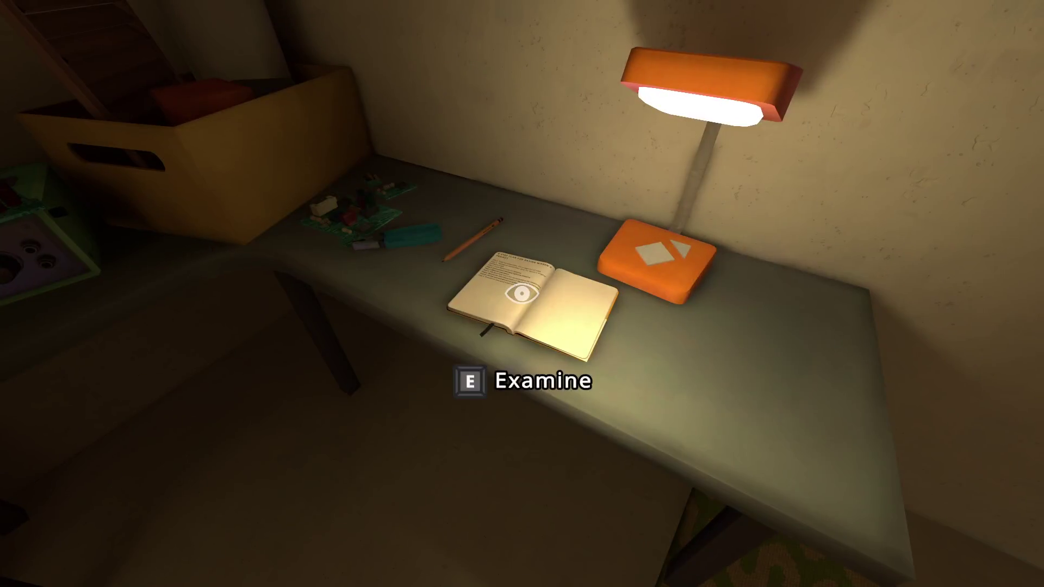
pyautogui.press('e')
pyautogui.press('e')
pyautogui.press('r')
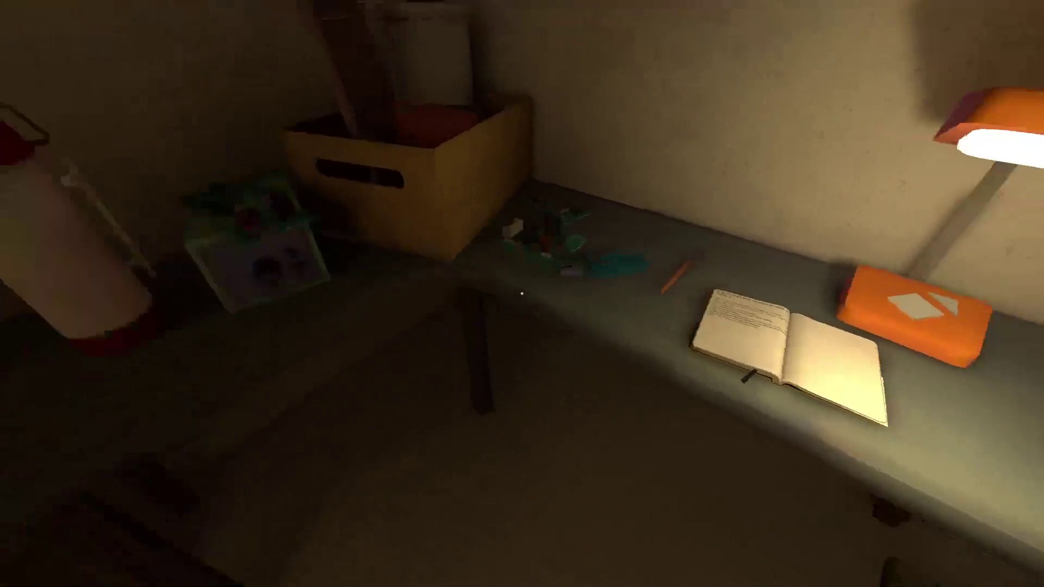
# Walk out through the doorway and dark corridor into the lavender courtyard
pyautogui.press('w')
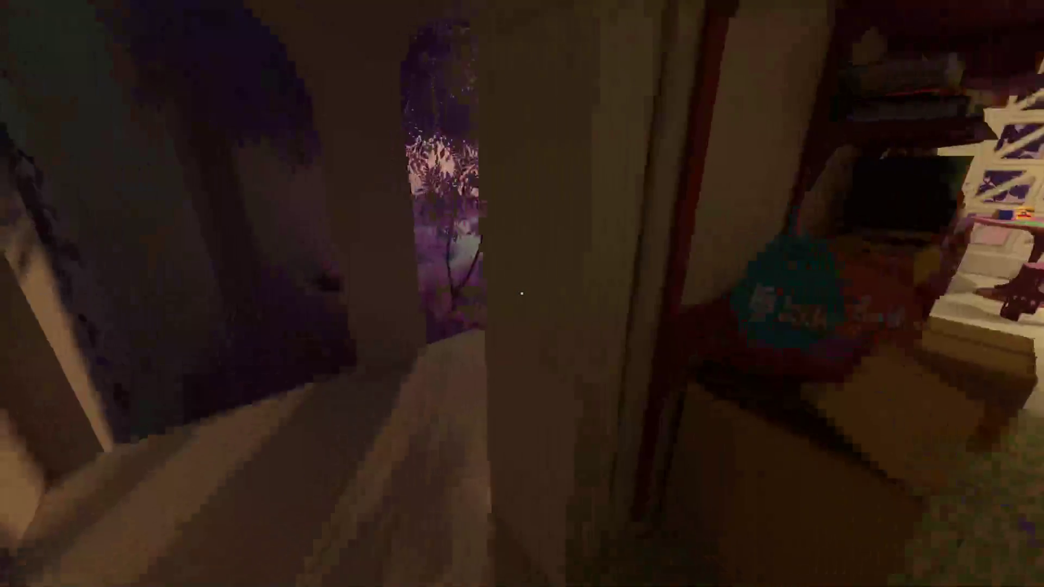
pyautogui.press('w')
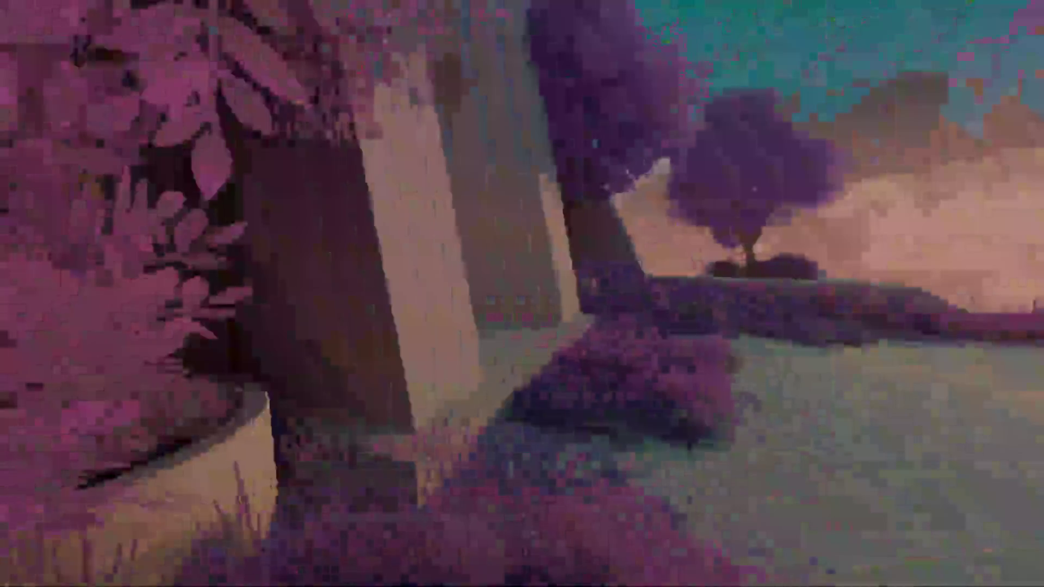
pyautogui.press('w')
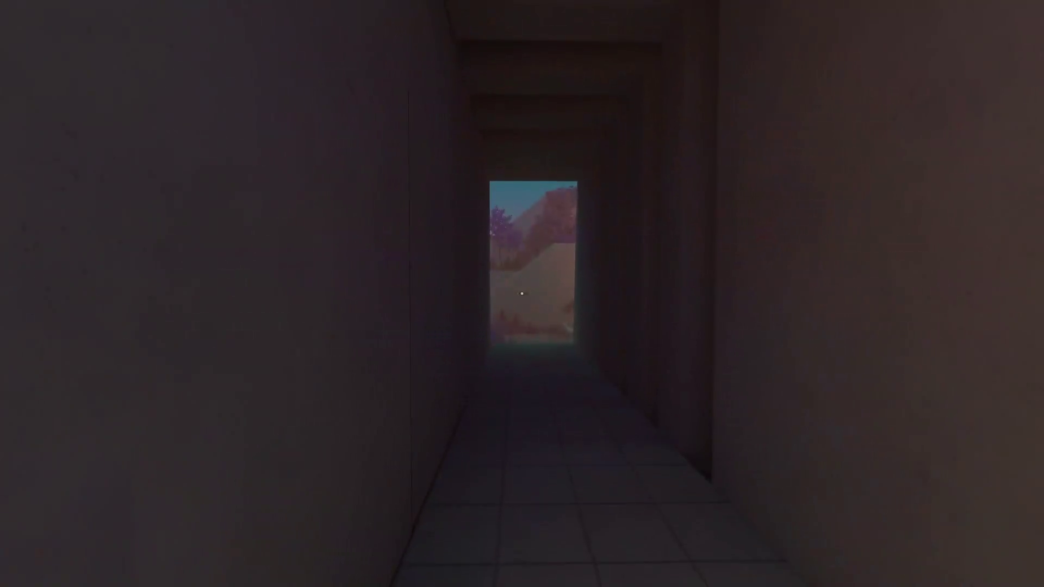
pyautogui.press('w')
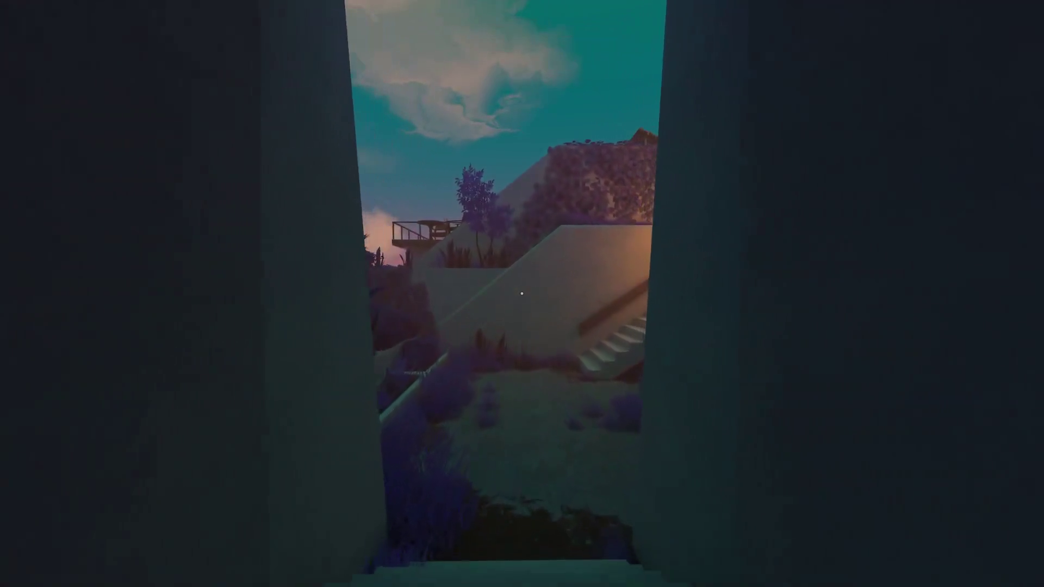
pyautogui.press('w')
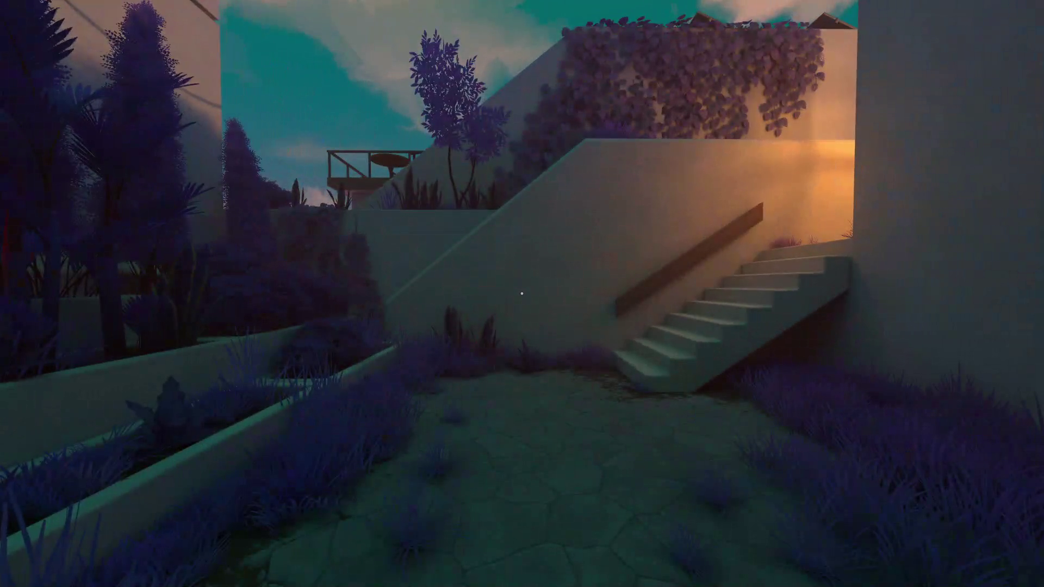
pyautogui.press('w')
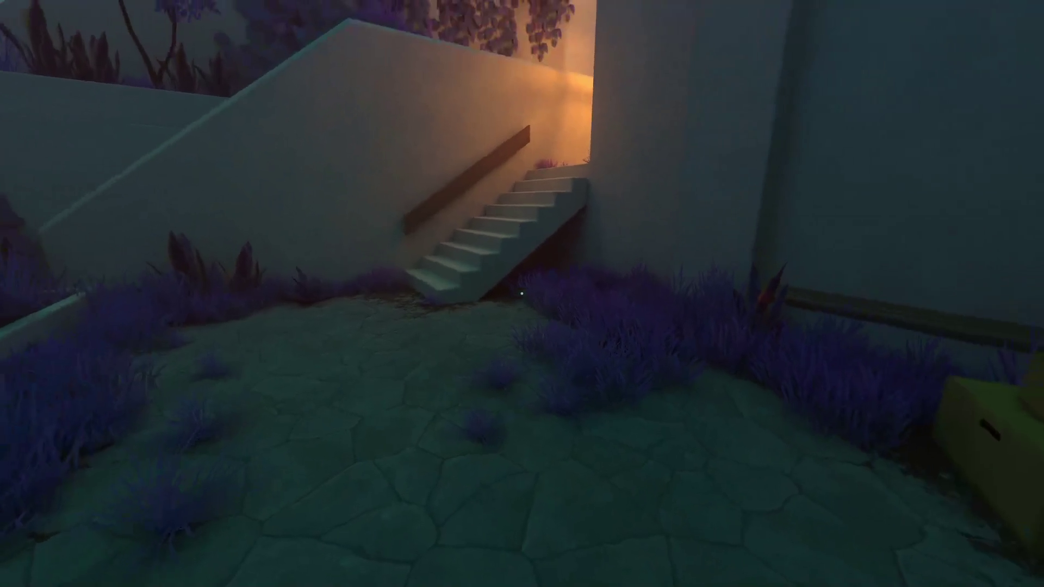
# Approach the courtyard stairs and climb them to the top landing
pyautogui.moveTo(522, 294)
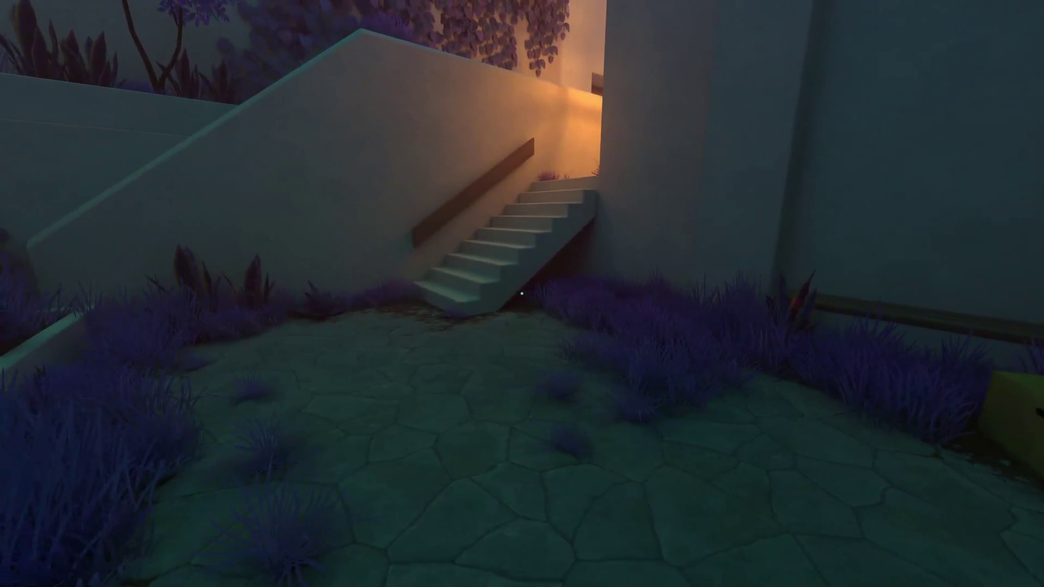
pyautogui.press('w')
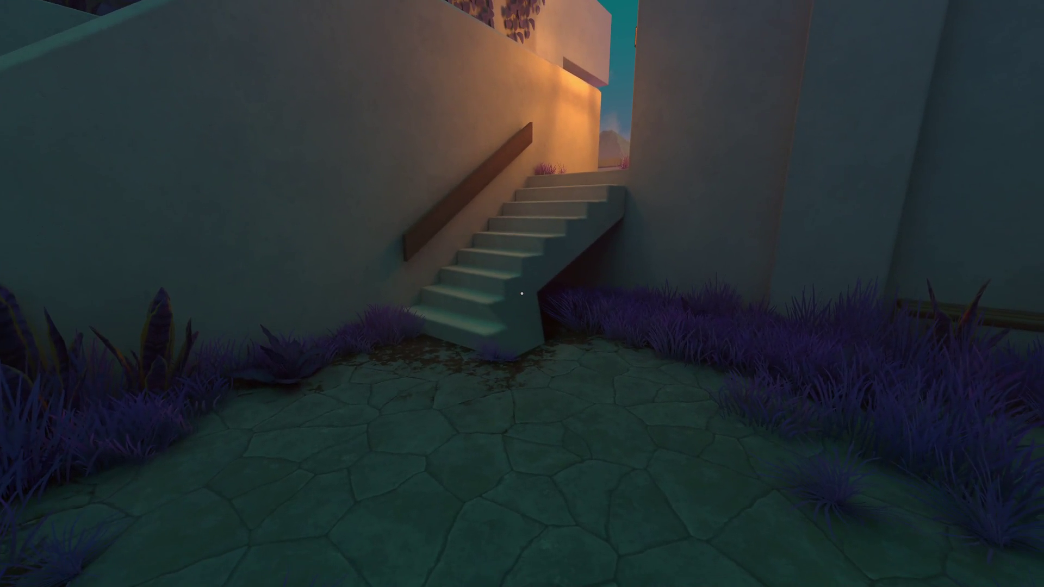
pyautogui.press('s')
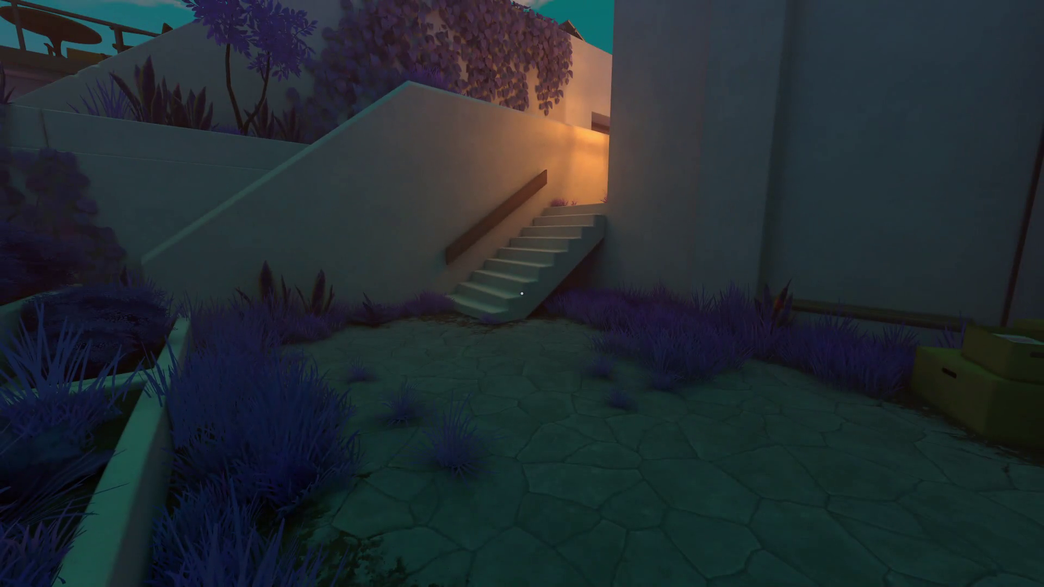
pyautogui.press('w')
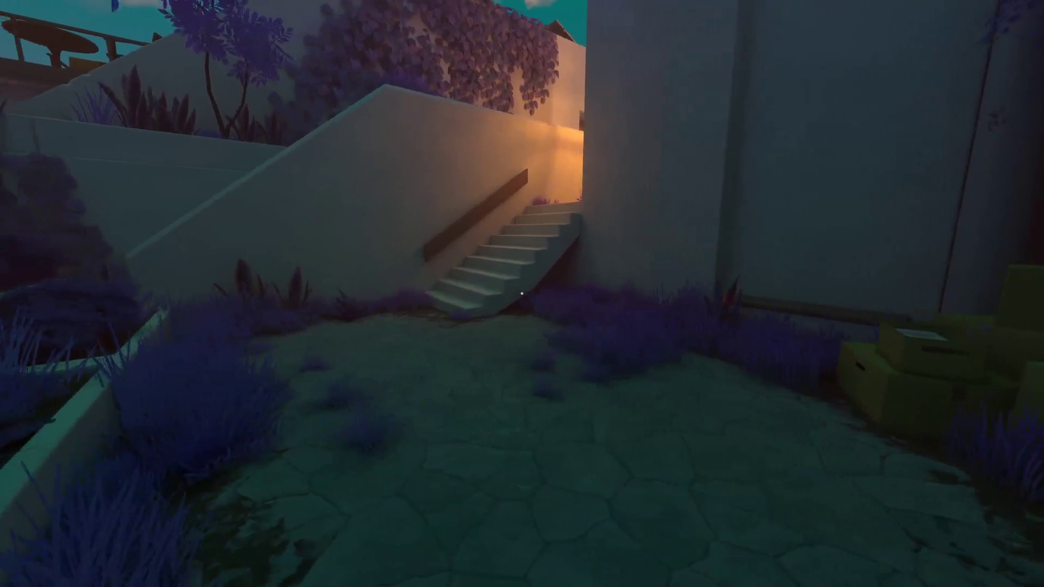
pyautogui.press('w')
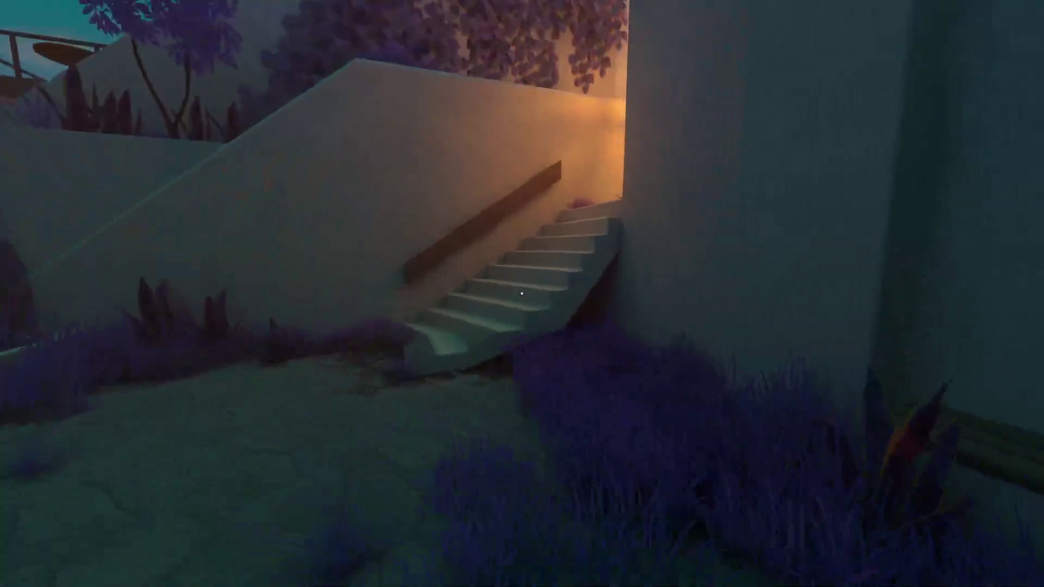
pyautogui.press('w')
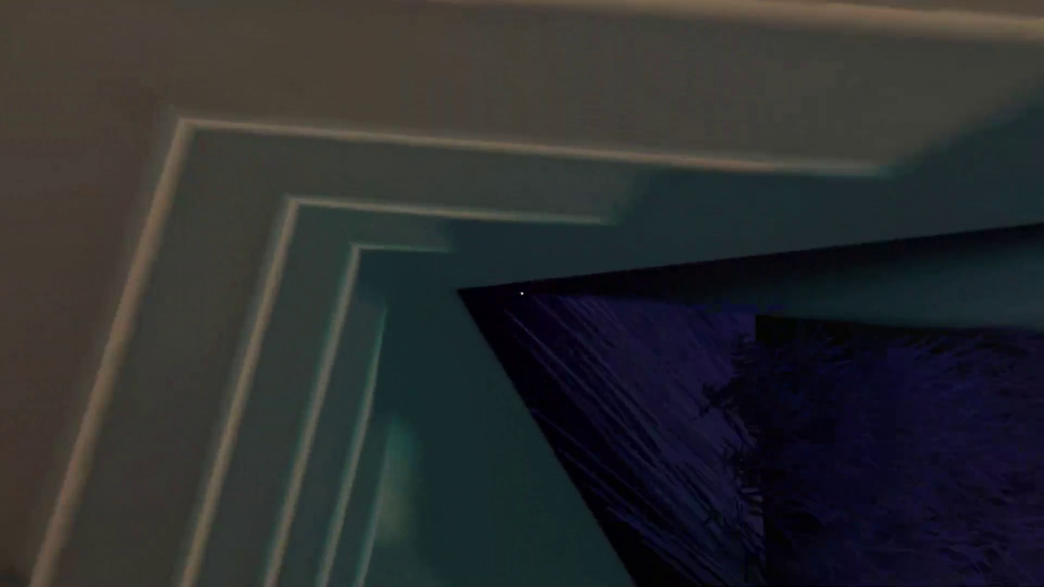
pyautogui.press('w')
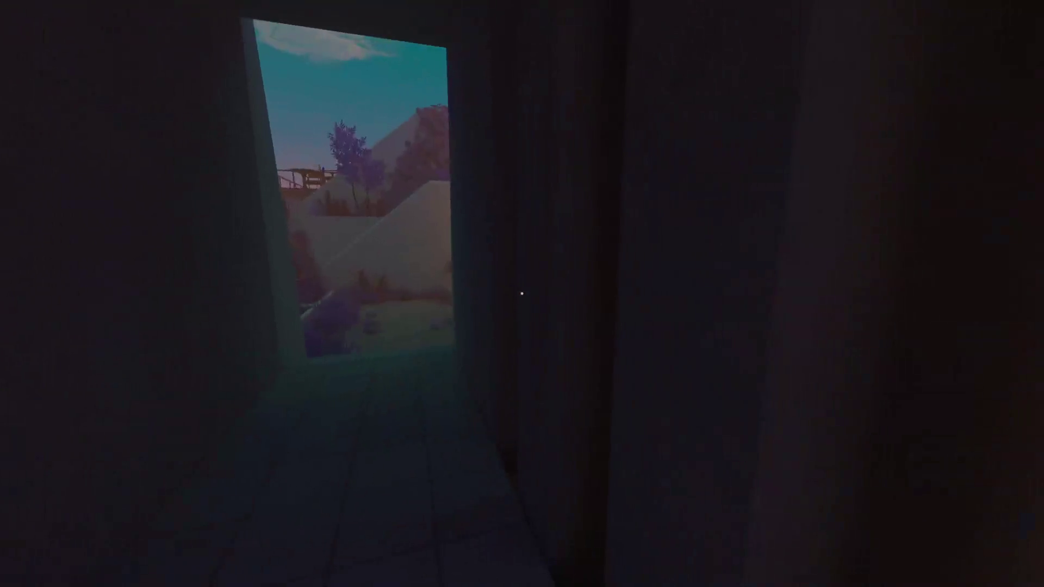
# Walk down the dark corridor past the vine-covered doorway and up the stairs into the red-lit room
pyautogui.press('w')
pyautogui.press('w')
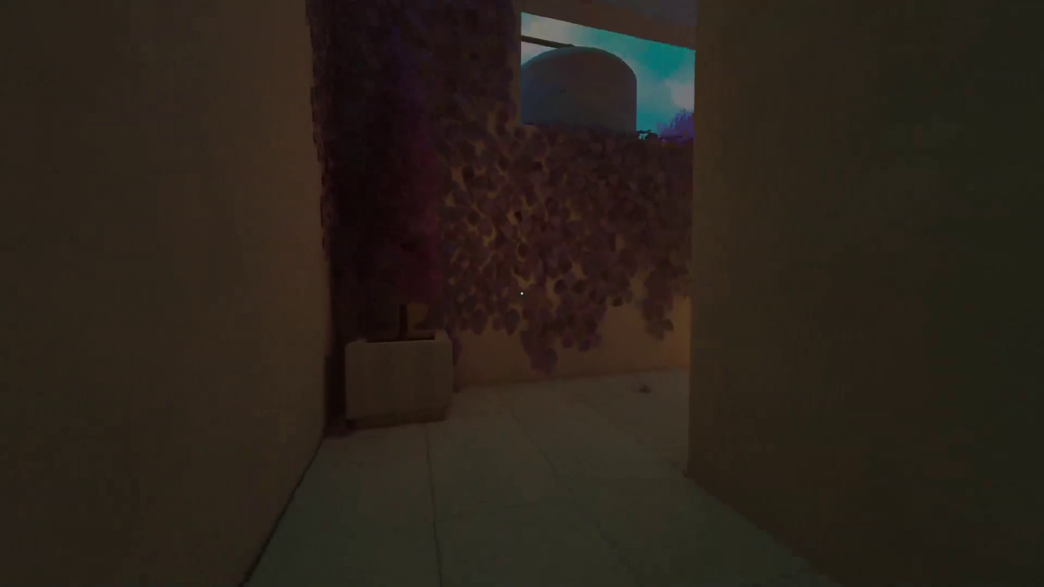
pyautogui.press('w')
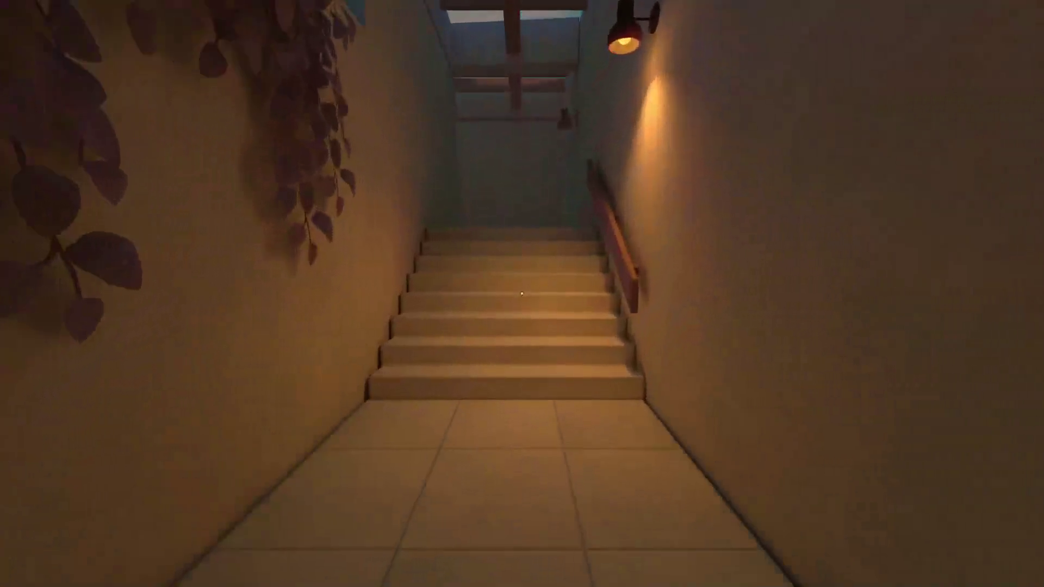
pyautogui.press('w')
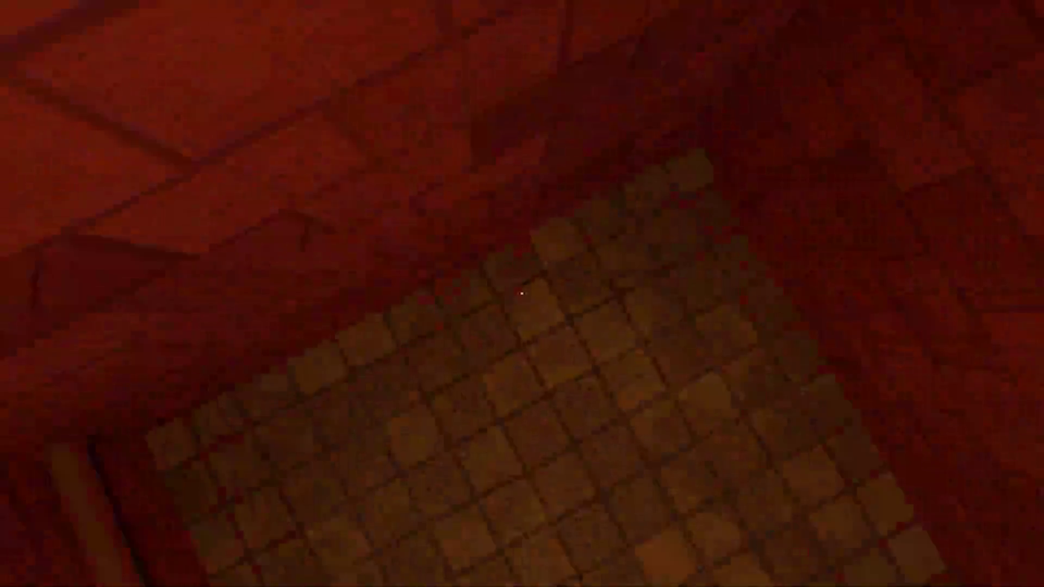
pyautogui.press('w')
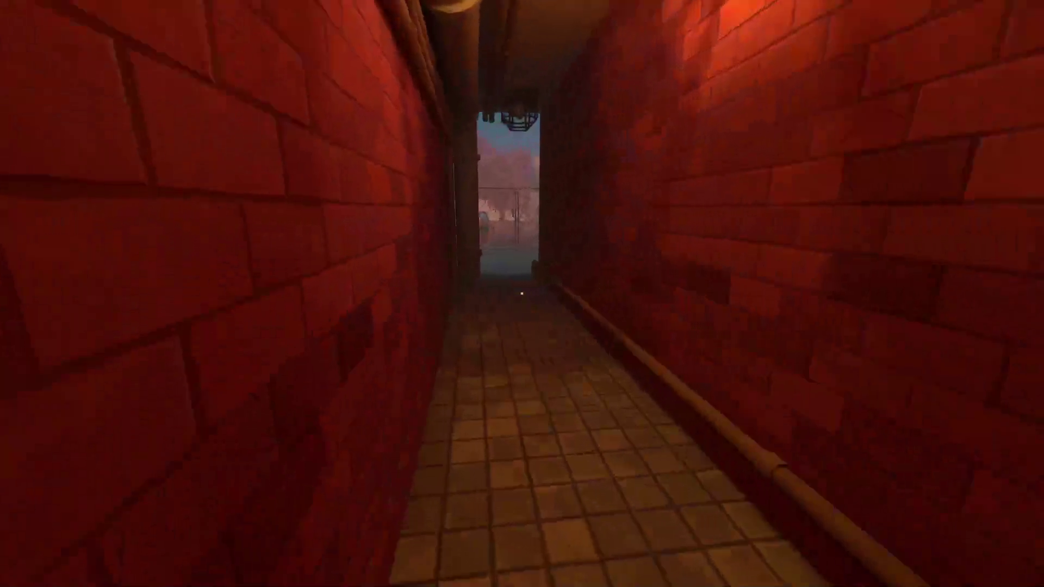
# Walk through the red brick corridor and wheelbarrow courtyard, around the iron gate, up to the cat
pyautogui.press('w')
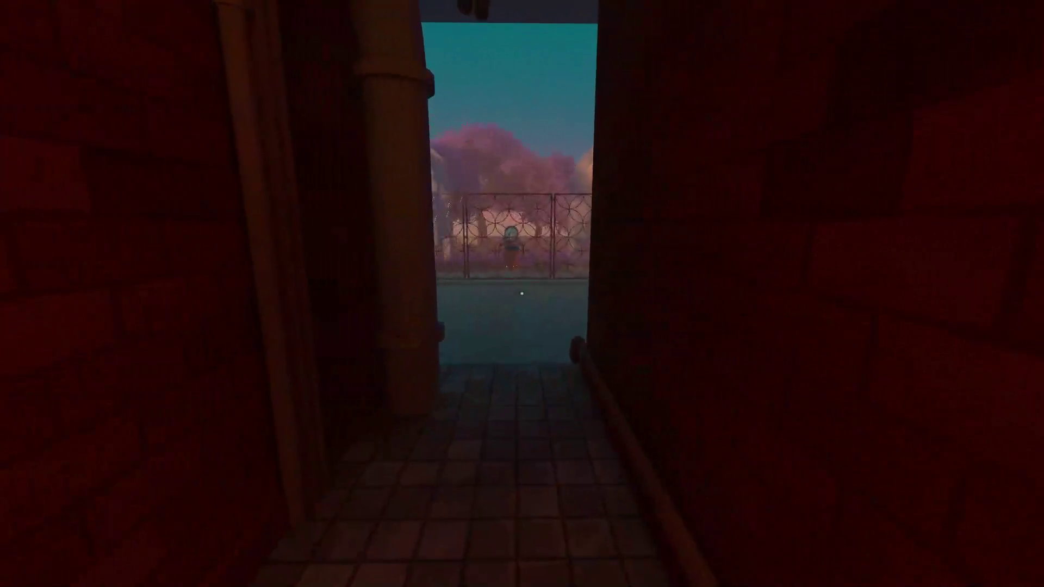
pyautogui.press('w')
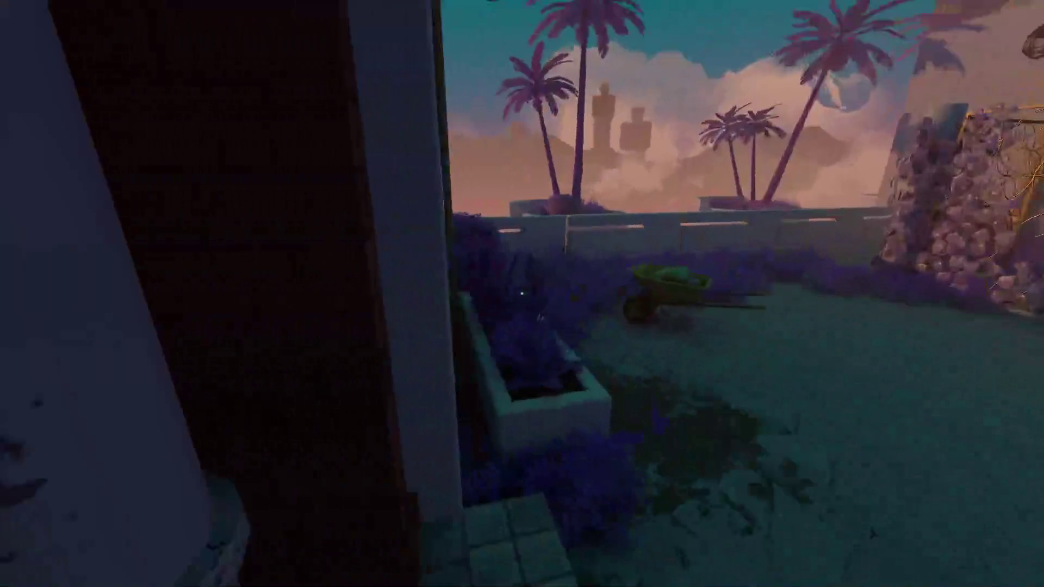
pyautogui.press('w')
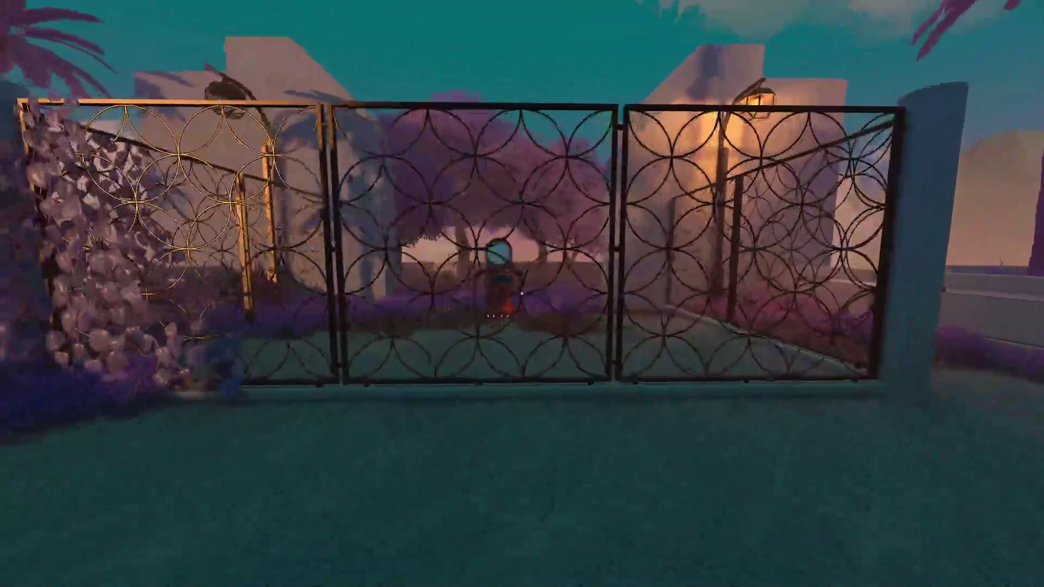
pyautogui.press('d')
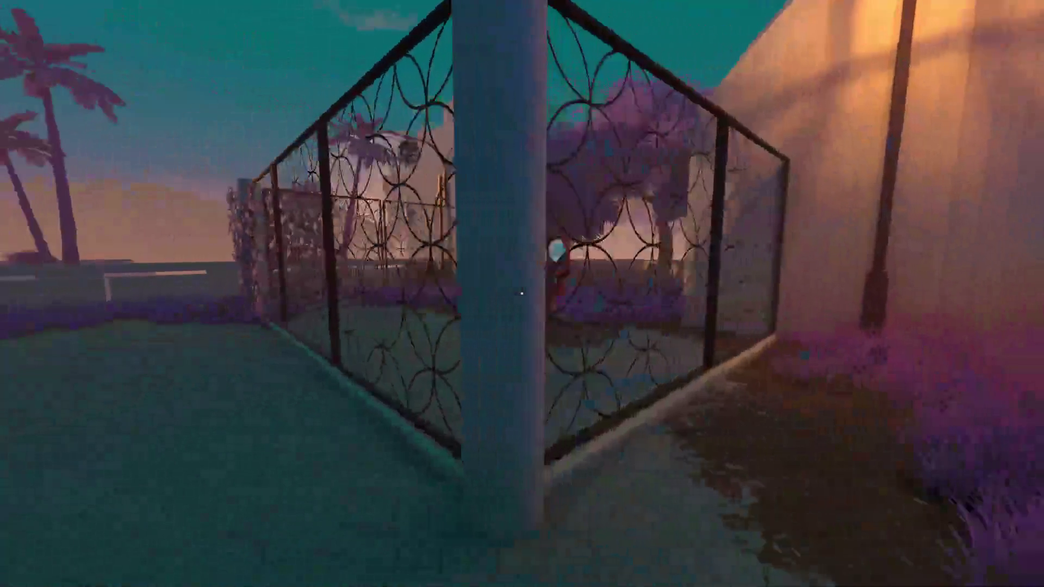
pyautogui.press('d')
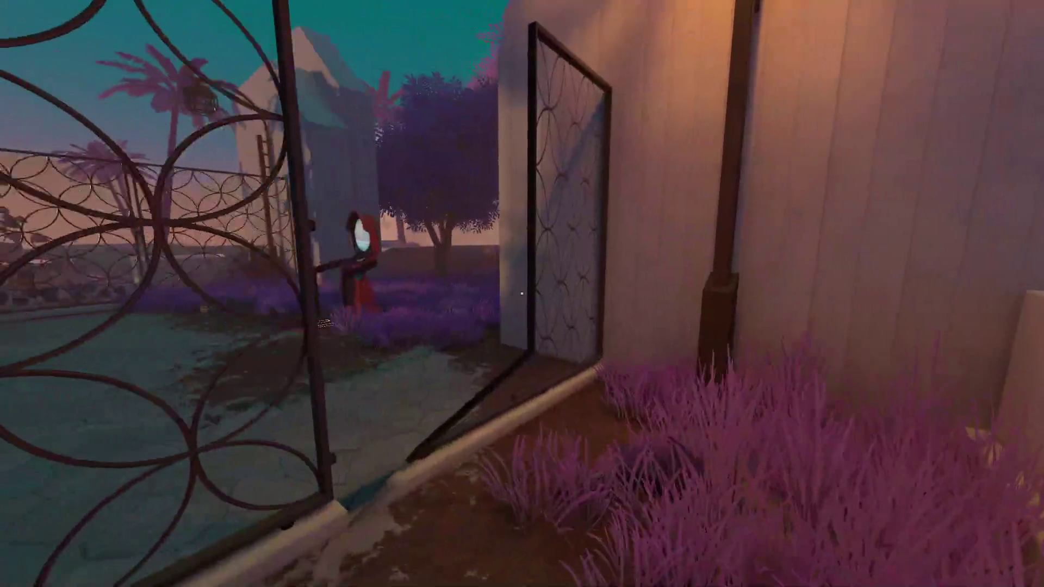
pyautogui.press('w')
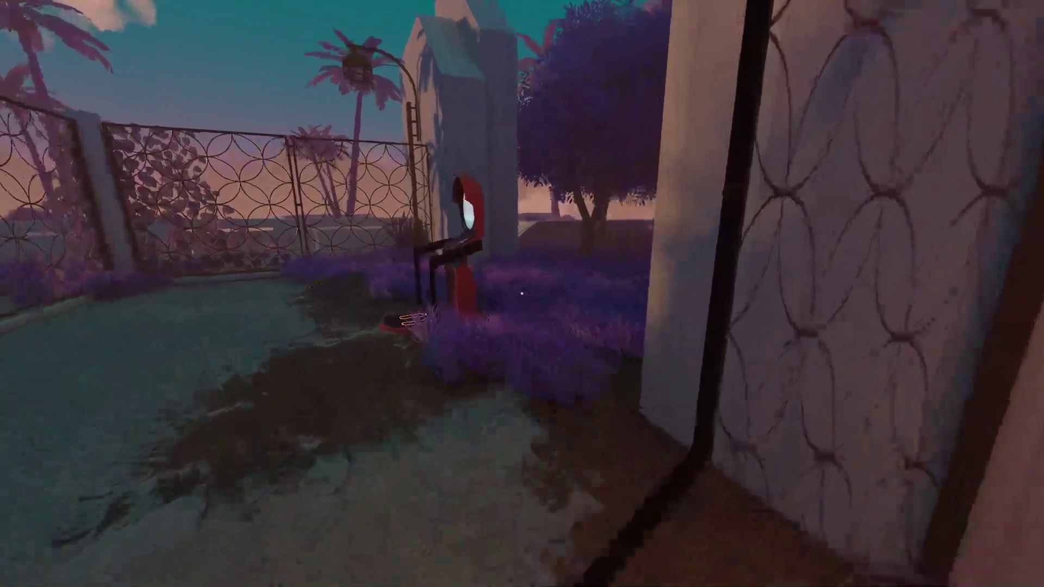
pyautogui.press('w')
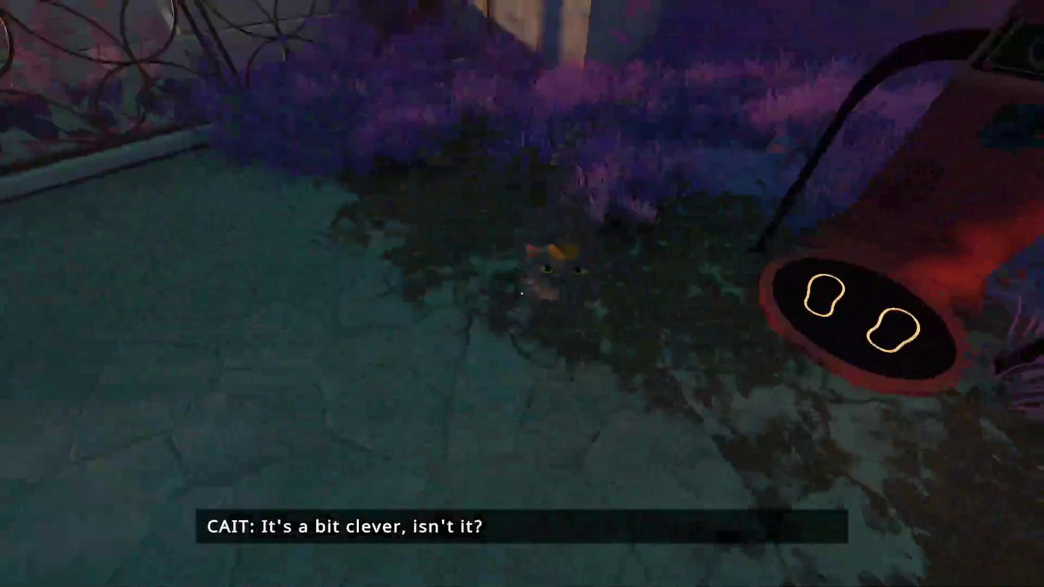
pyautogui.press('w')
# Back away from the cat to view the red machine, then play the tape recorder under the trees
pyautogui.press('s')
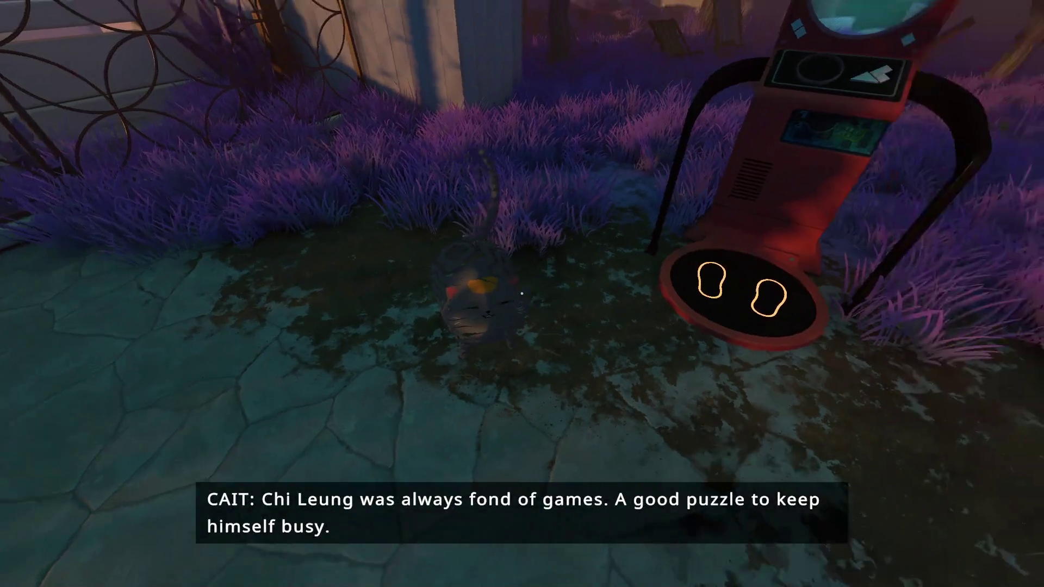
pyautogui.press('s')
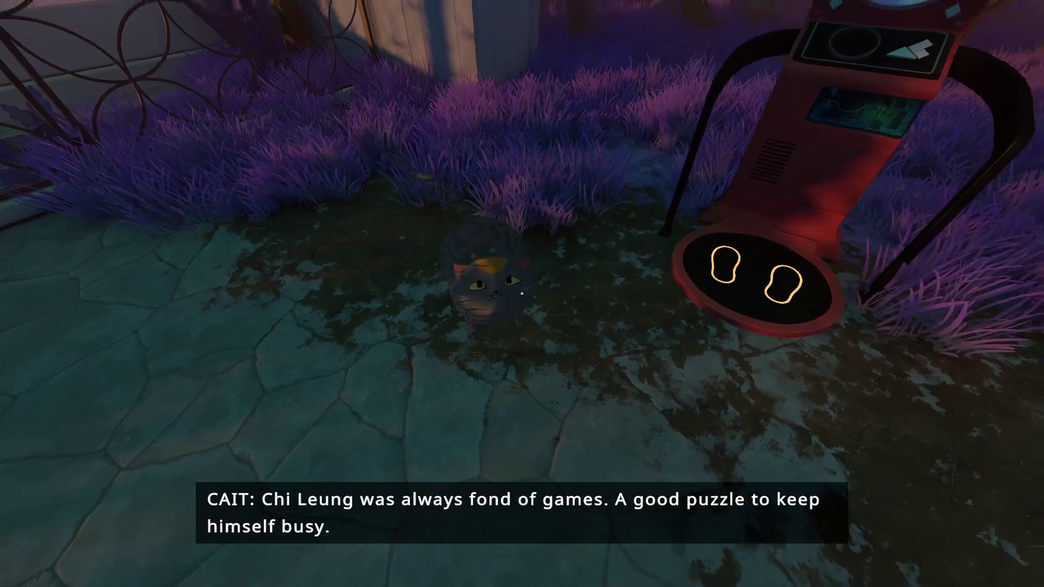
pyautogui.press('a')
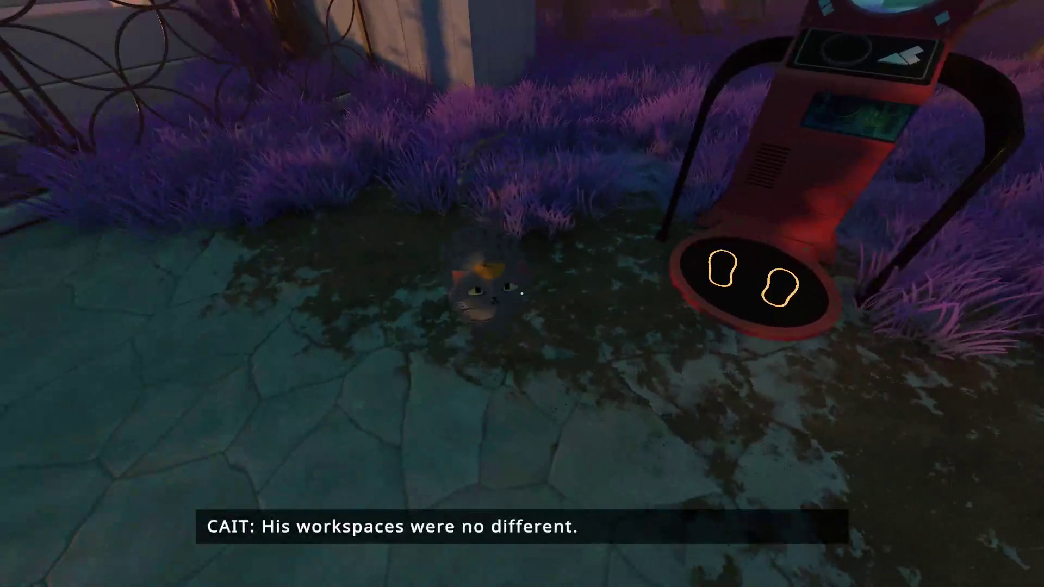
pyautogui.press('s')
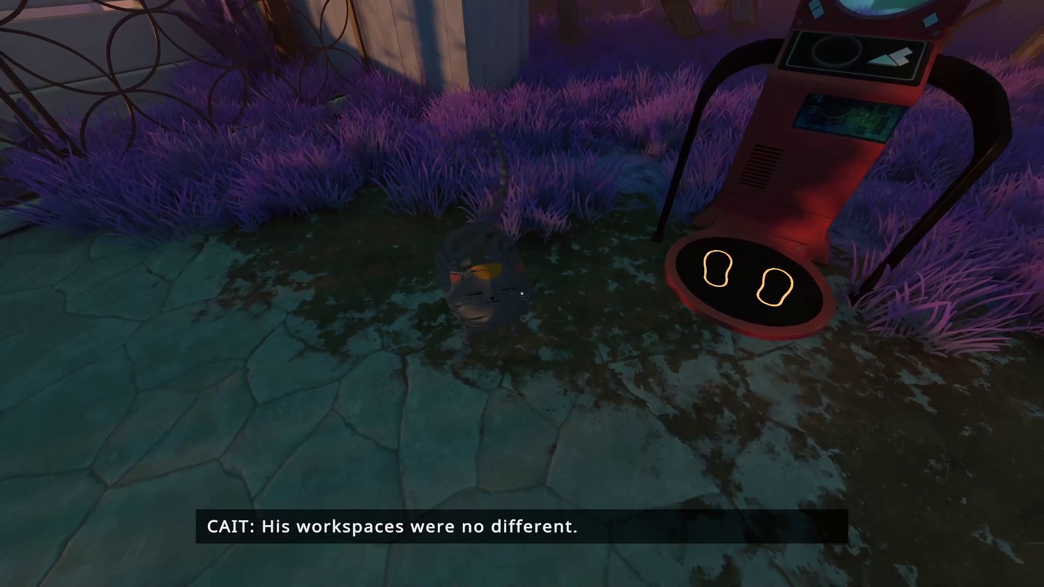
pyautogui.press('w')
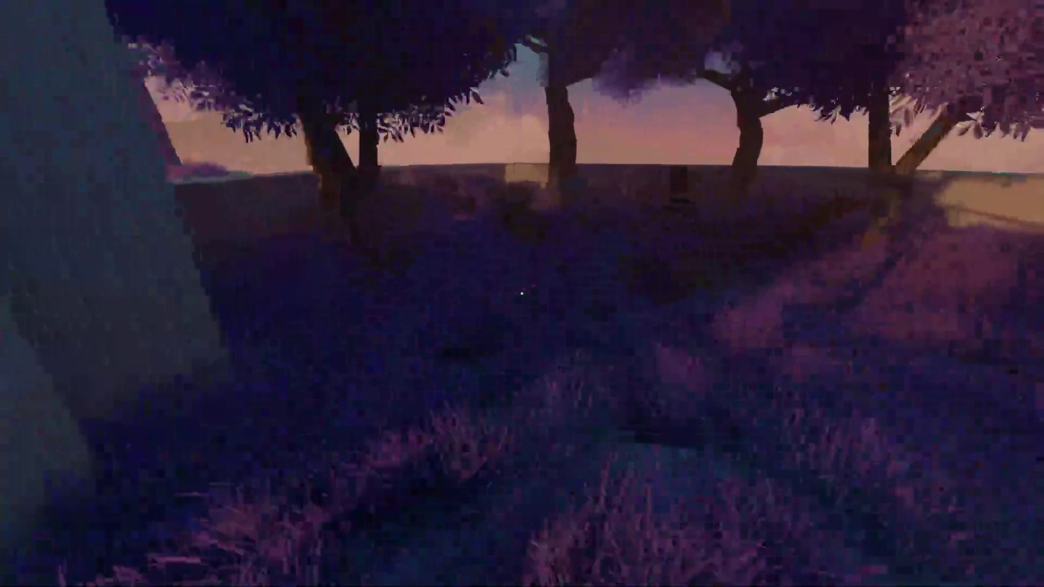
pyautogui.press('w')
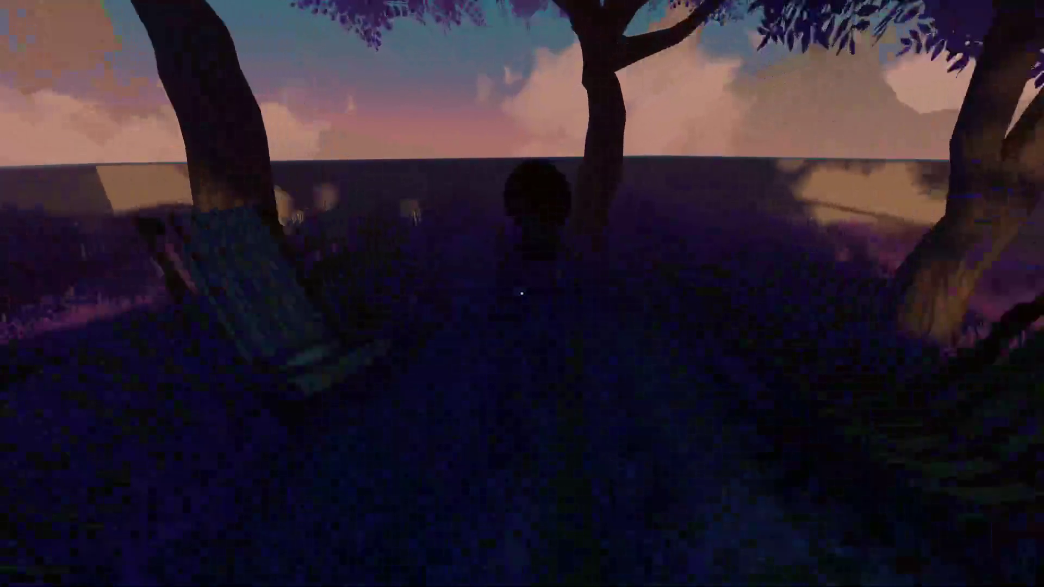
pyautogui.press('e')
pyautogui.press('s')
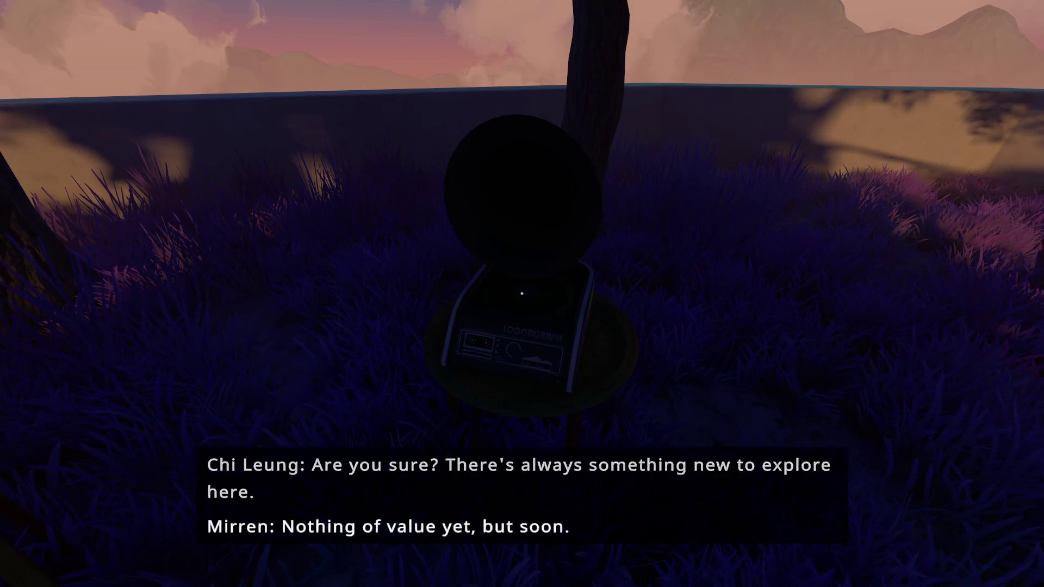
pyautogui.press('s')
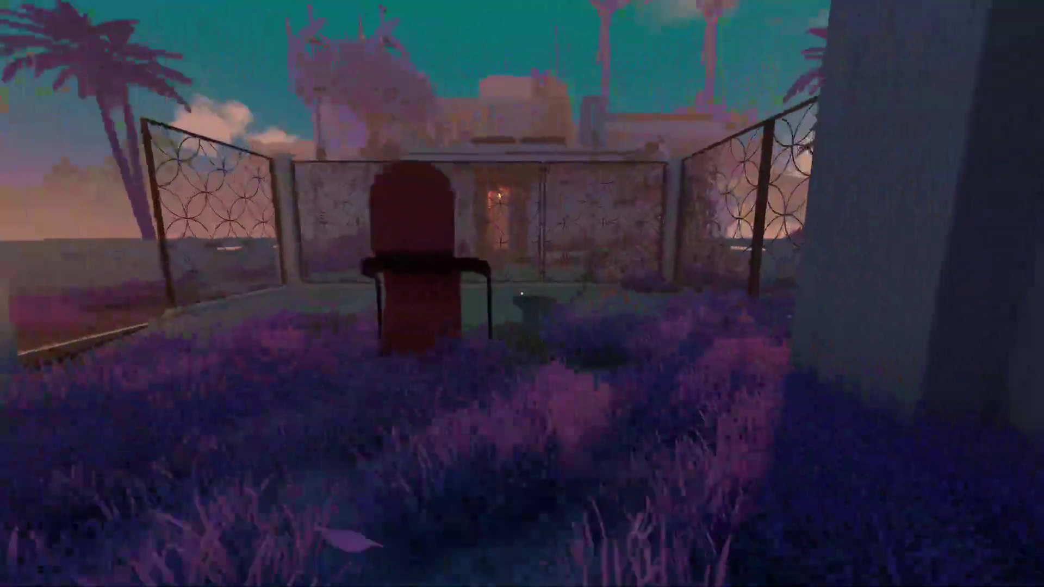
# Walk past the red chair, teleport at the red machine, then head toward the pavilion ledge
pyautogui.press('w')
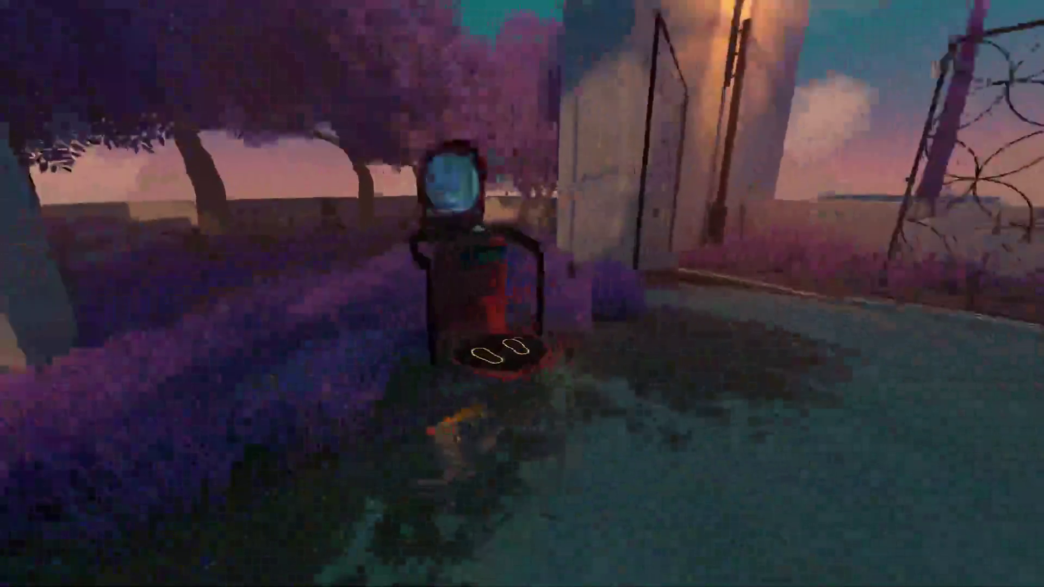
pyautogui.press('w')
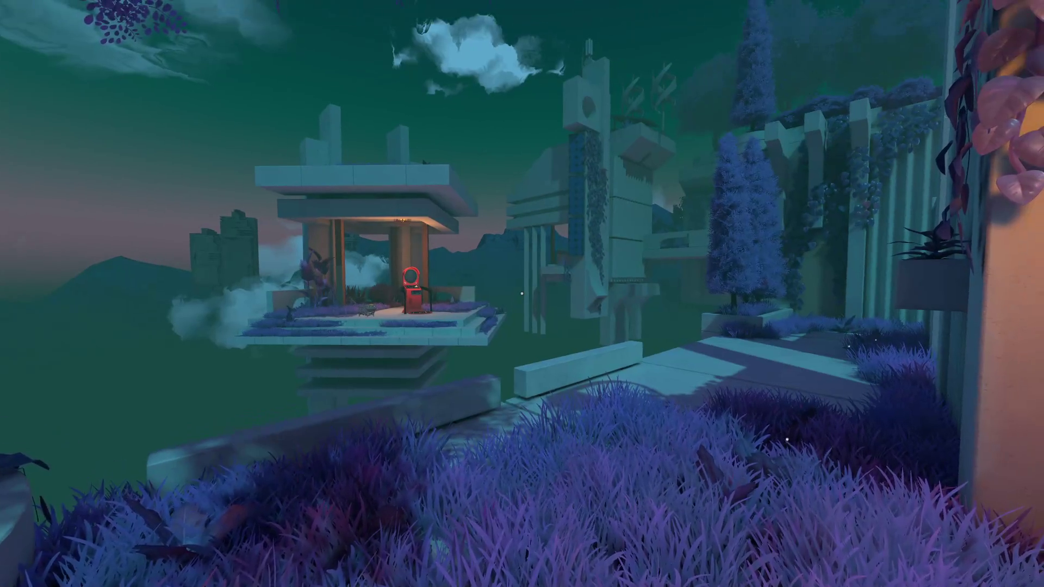
pyautogui.moveTo(521, 293)
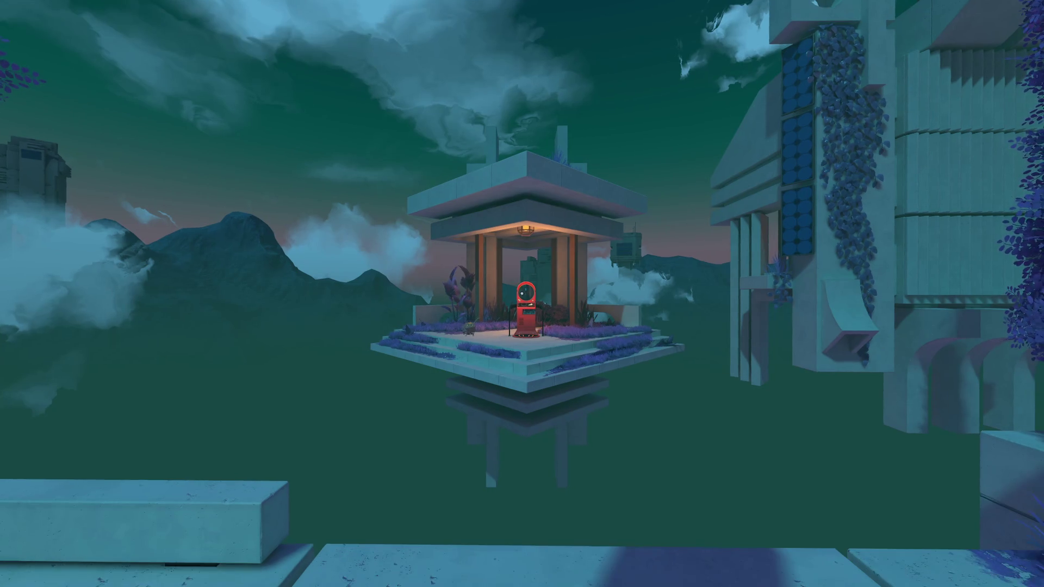
pyautogui.press('w')
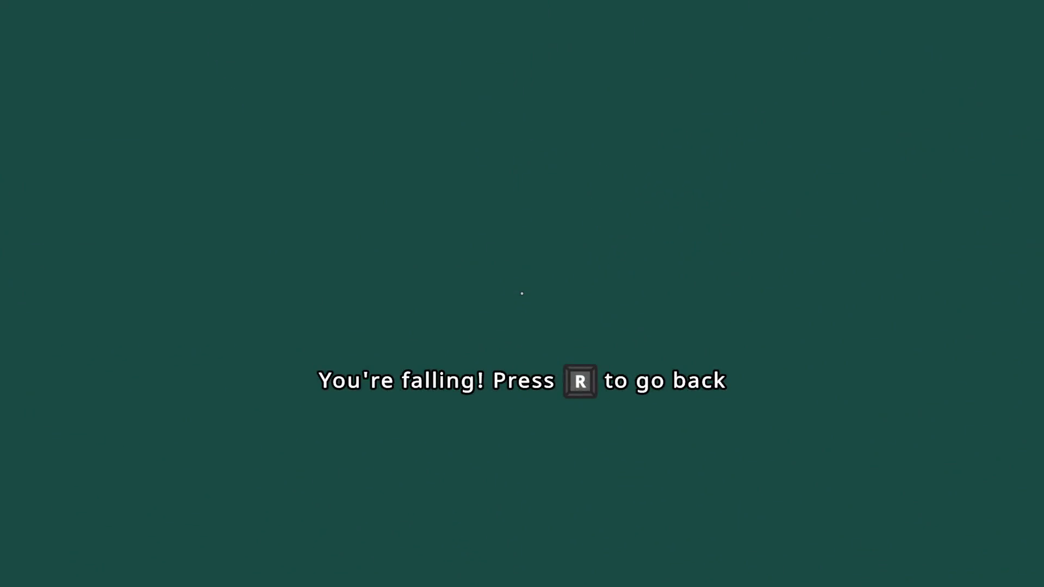
# Rewind time repeatedly to 01:14.93 to land safely back on the lavender terrace
pyautogui.press('r')
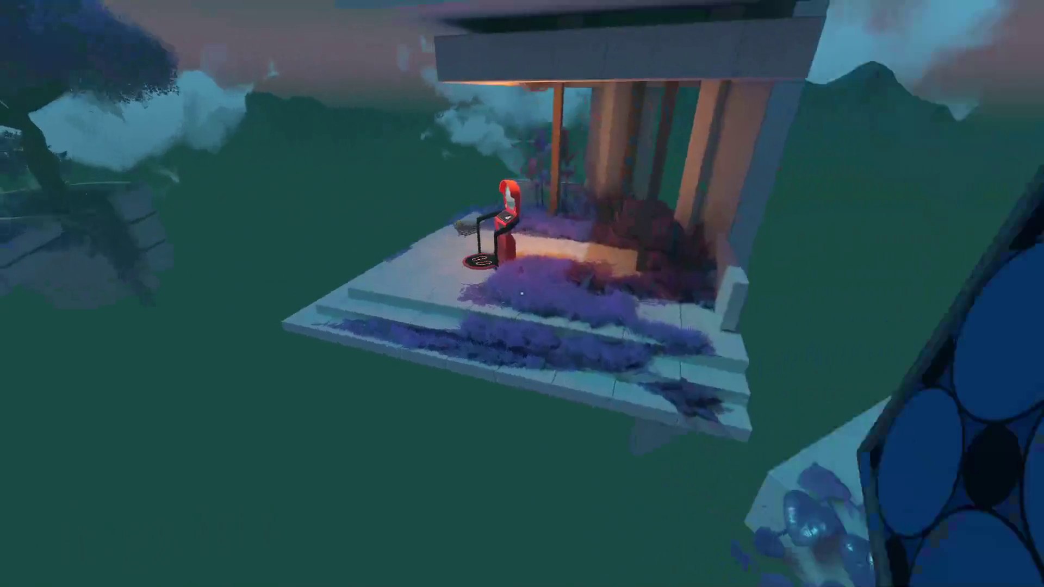
pyautogui.press('r')
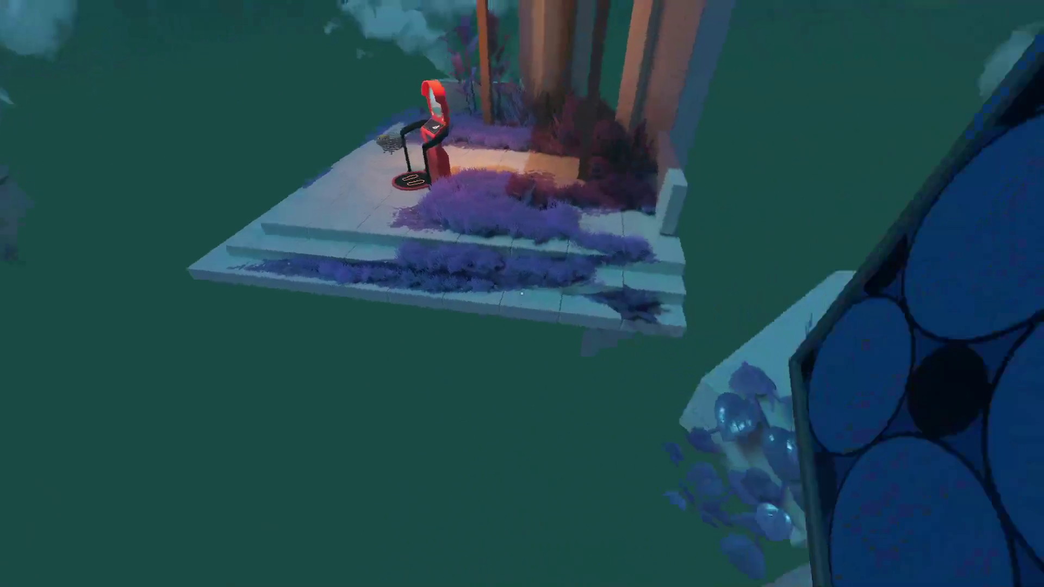
pyautogui.press('r')
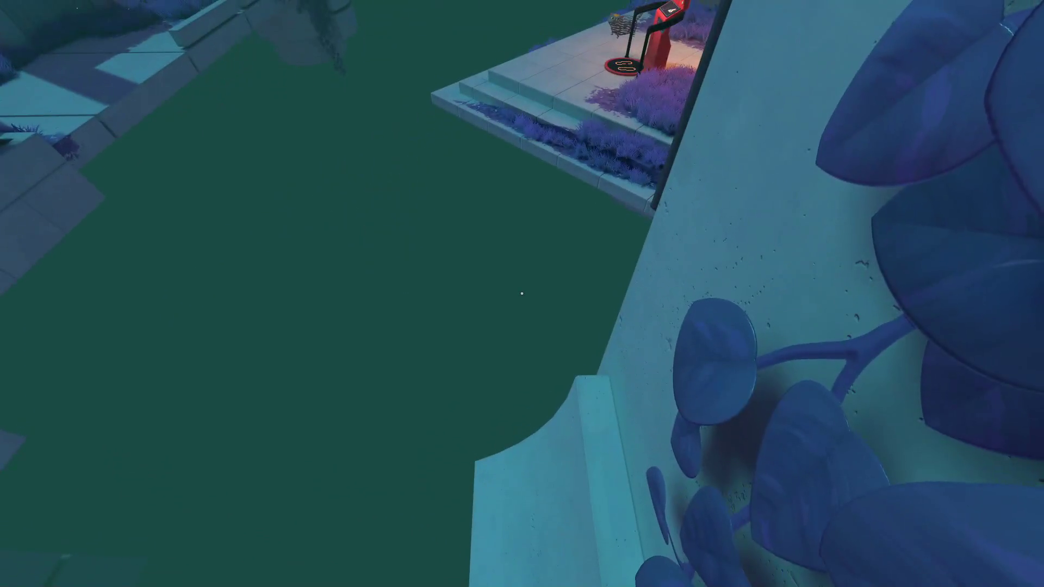
pyautogui.press('r')
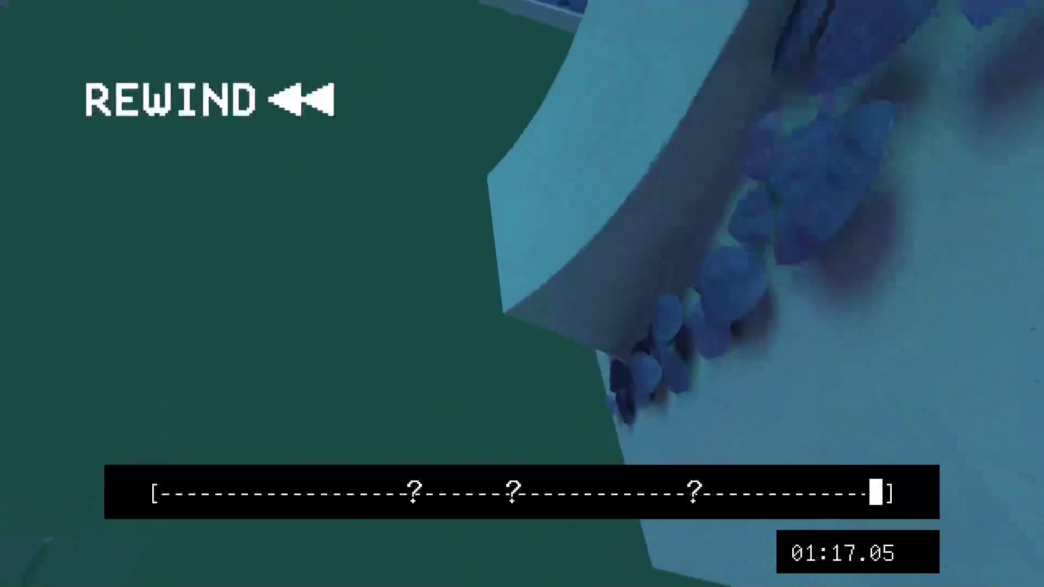
pyautogui.press('r')
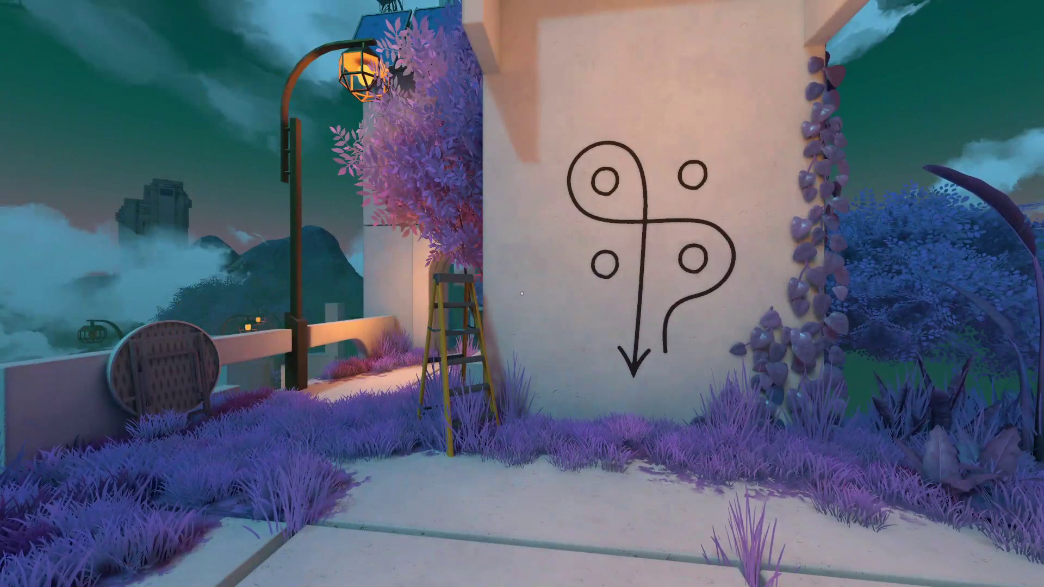
# Walk from the wall symbol through the archway and down the alley to the gramophone
pyautogui.press('w')
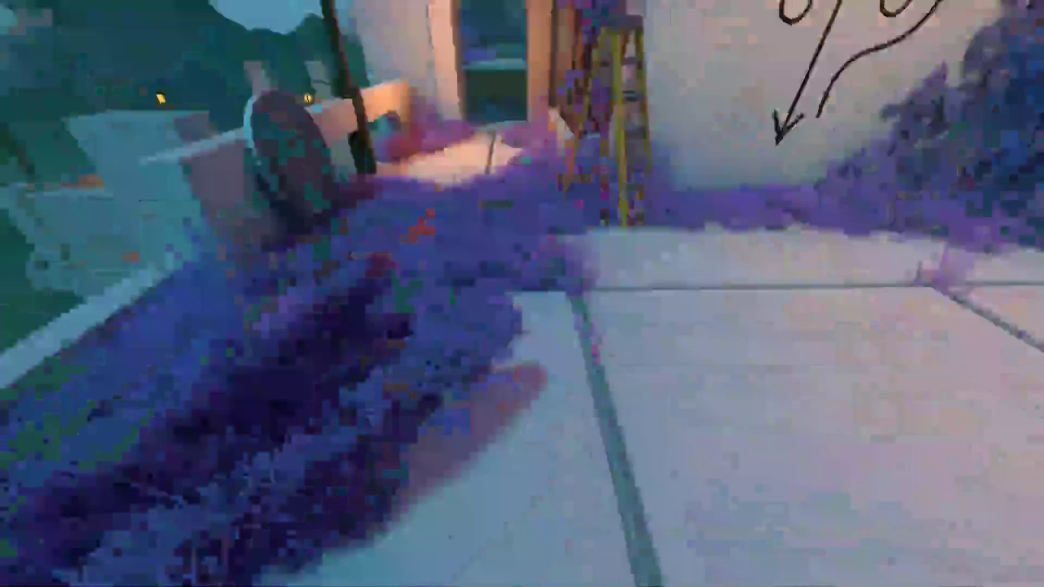
pyautogui.press('w')
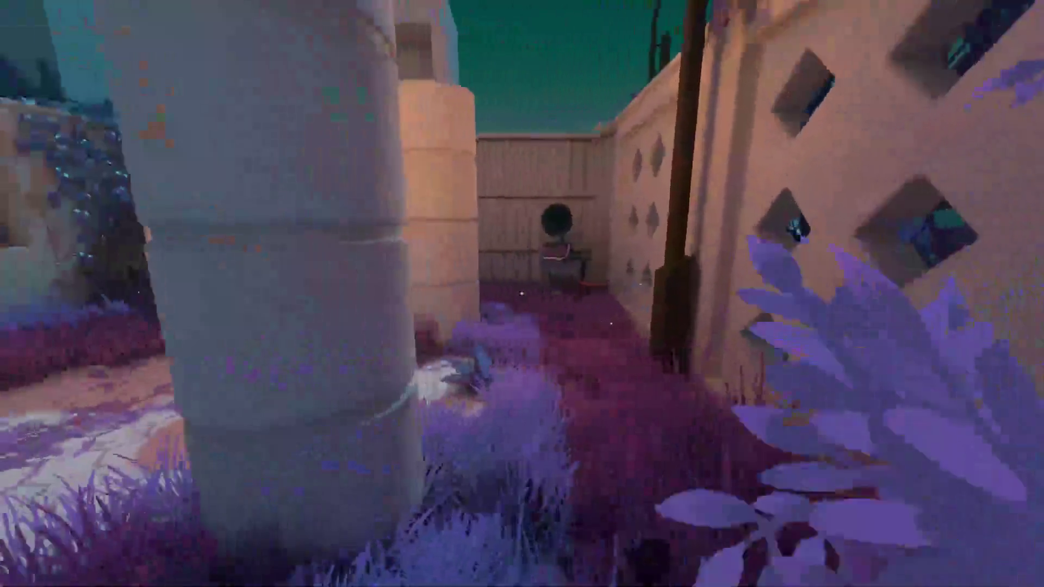
pyautogui.press('w')
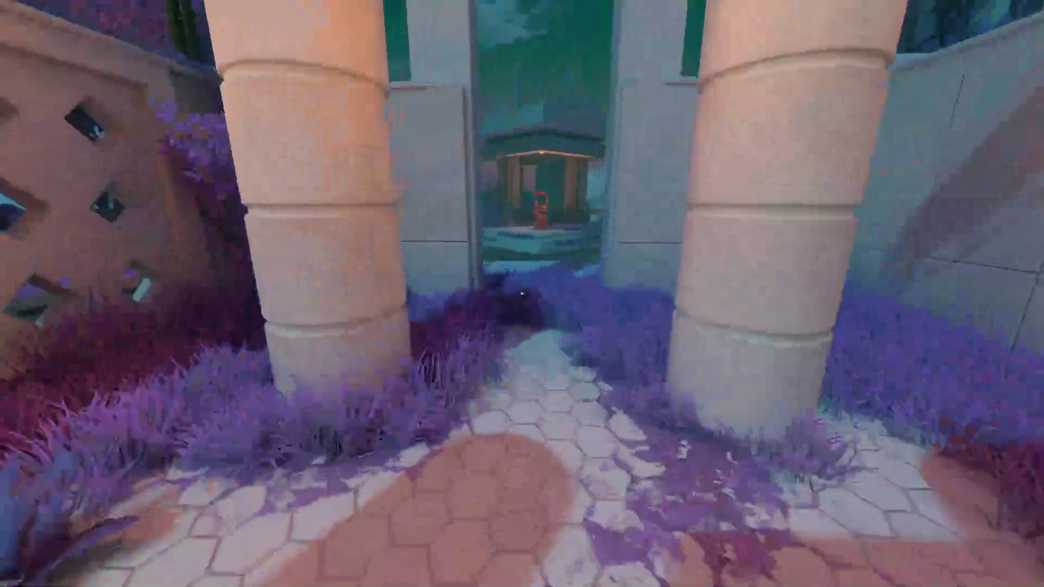
pyautogui.press('w')
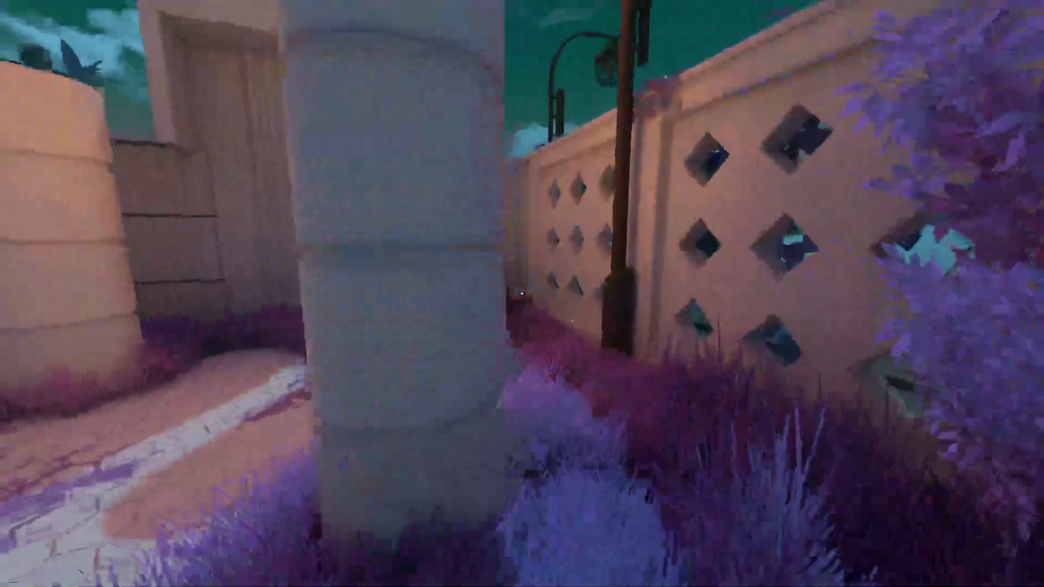
pyautogui.press('w')
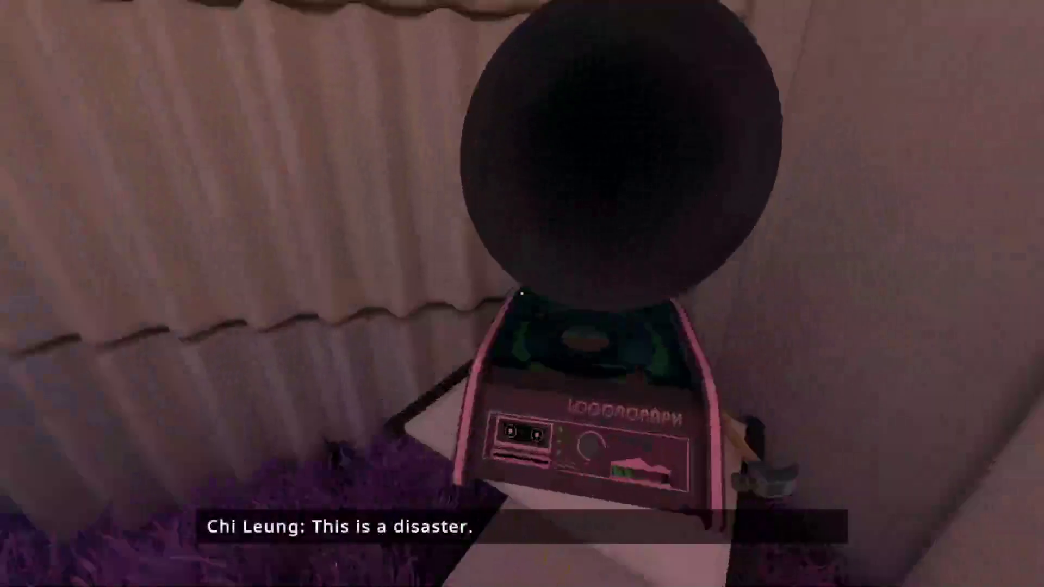
# Work around the alcove's pillars to the red stool by the lattice wall and sit on it
pyautogui.press('s')
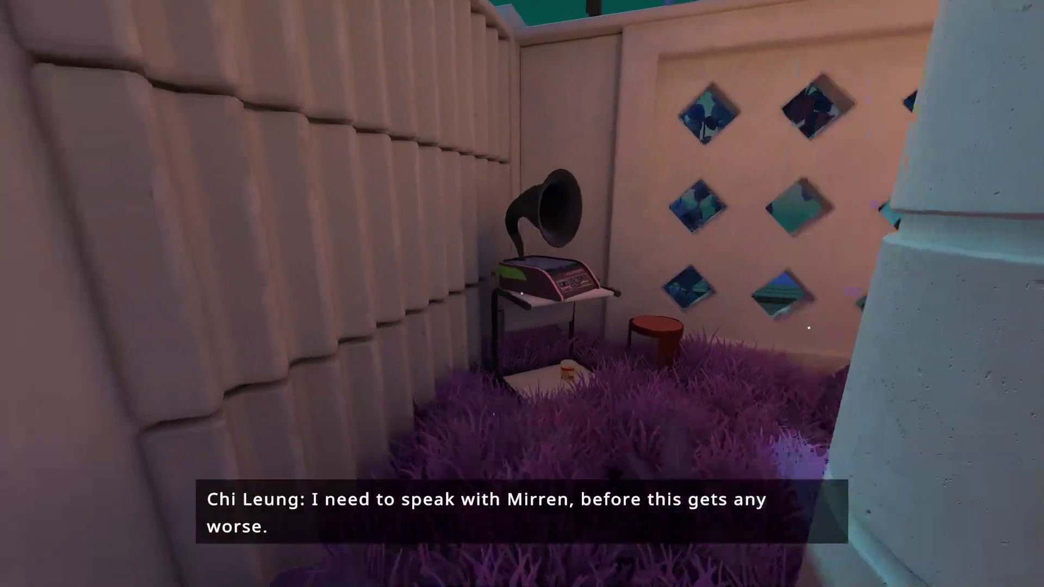
pyautogui.press('w')
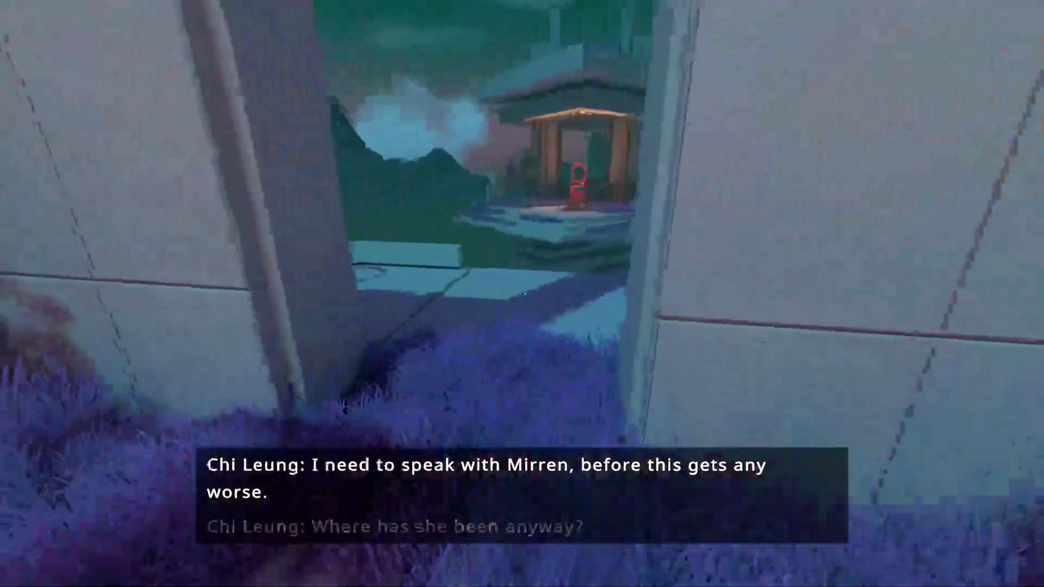
pyautogui.press('w')
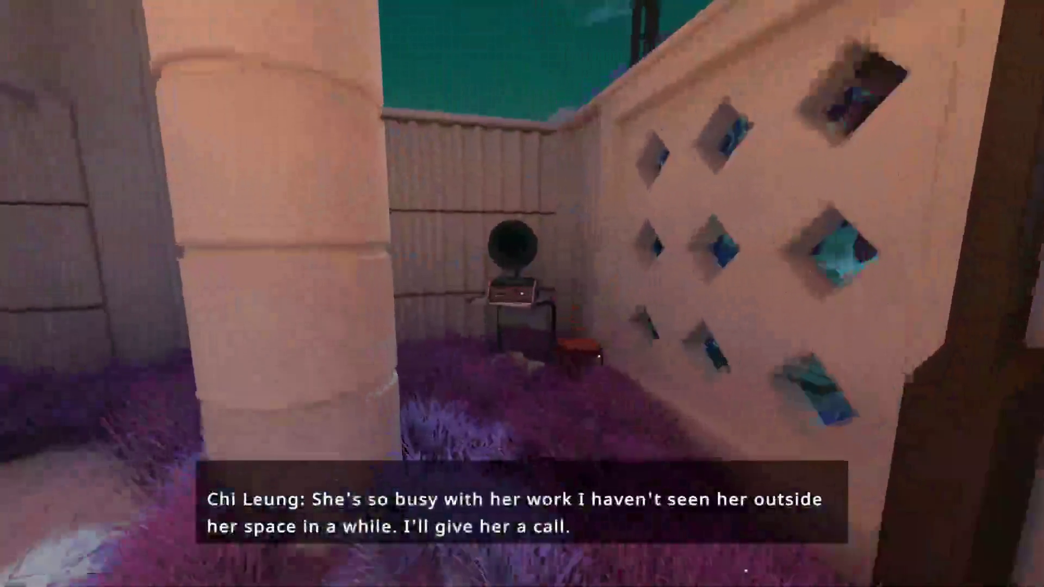
pyautogui.press('w')
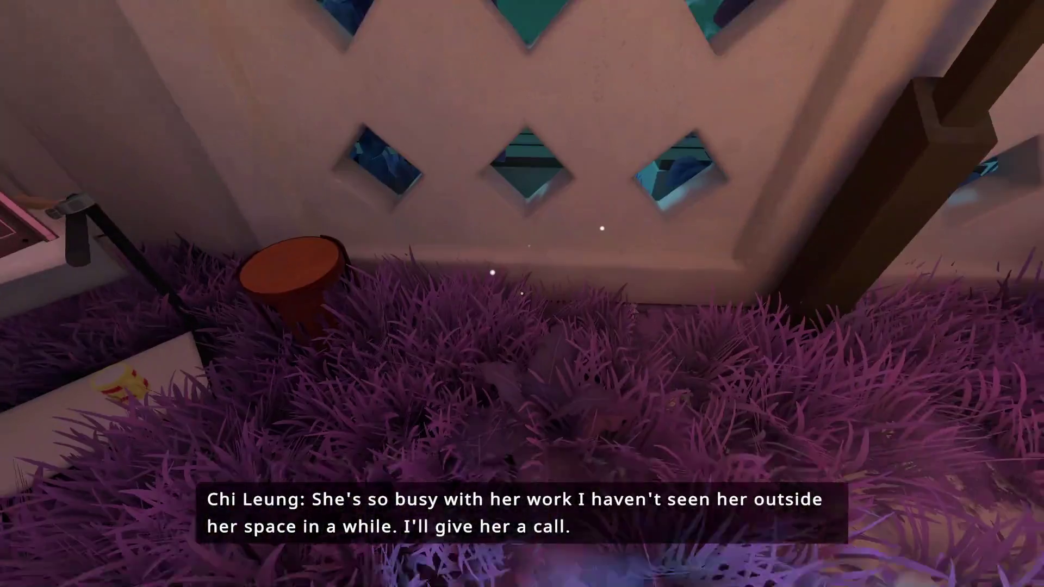
pyautogui.press('w')
pyautogui.press('w')
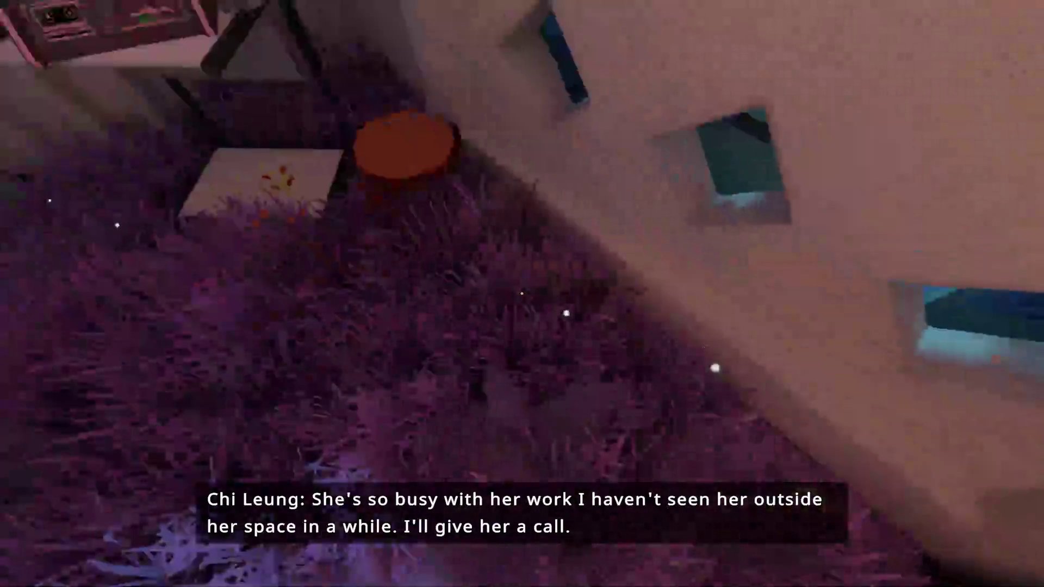
pyautogui.press('e')
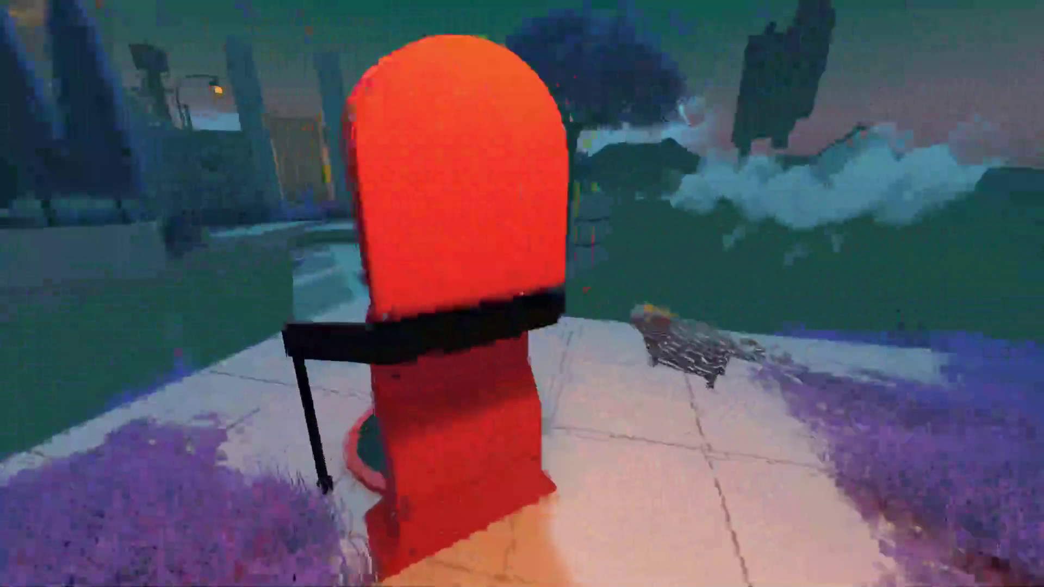
# Try the unpowered teleporter kiosk, then walk through the corridor and gate to the red battery
pyautogui.press('e')
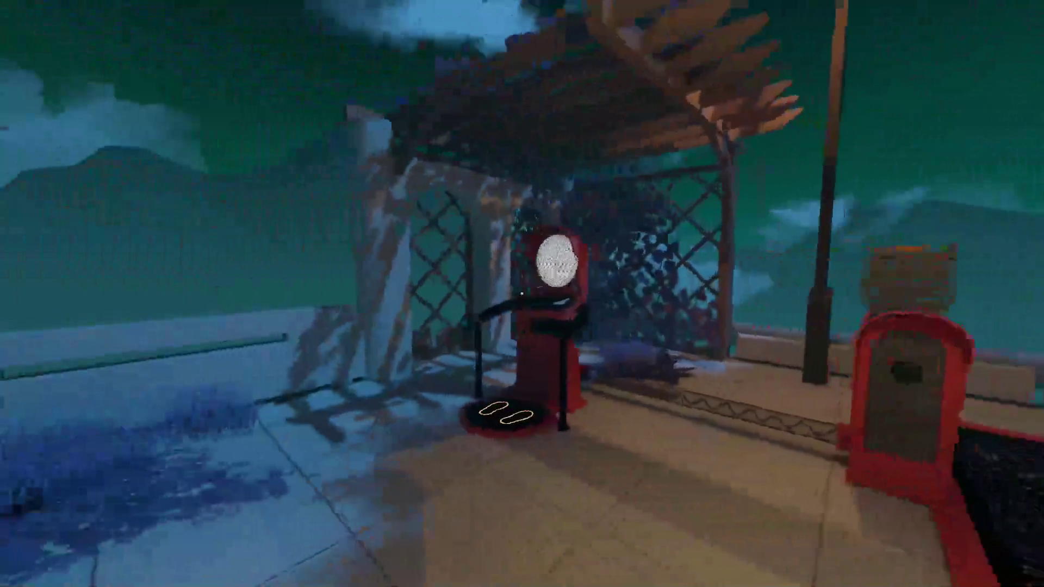
pyautogui.press('e')
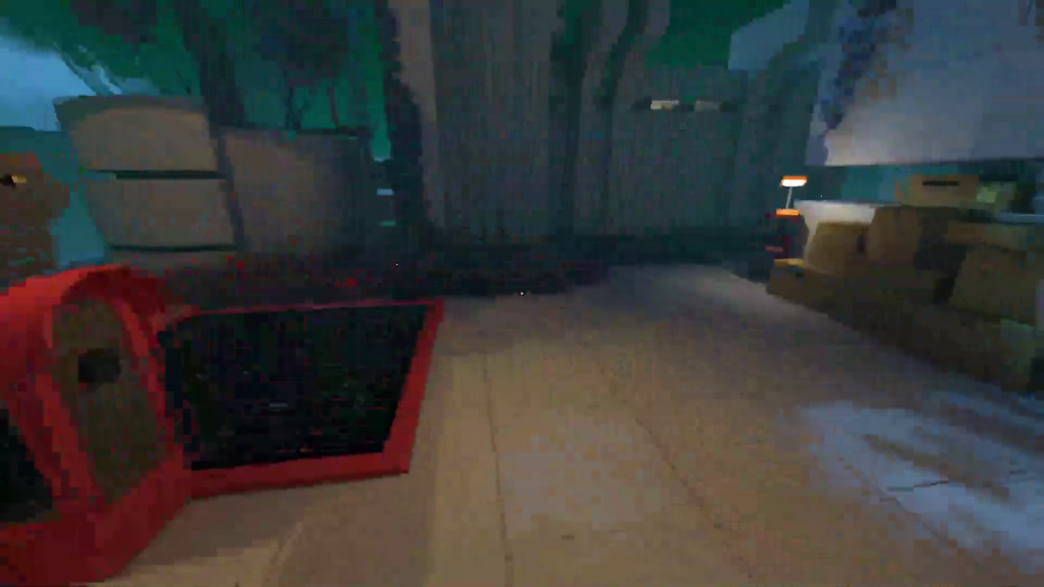
pyautogui.press('w')
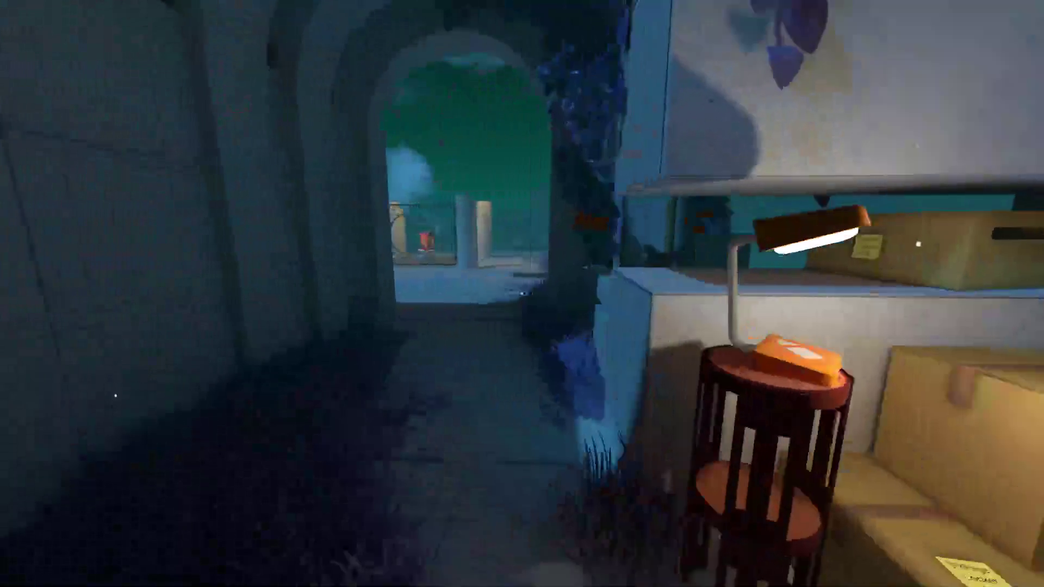
pyautogui.press('w')
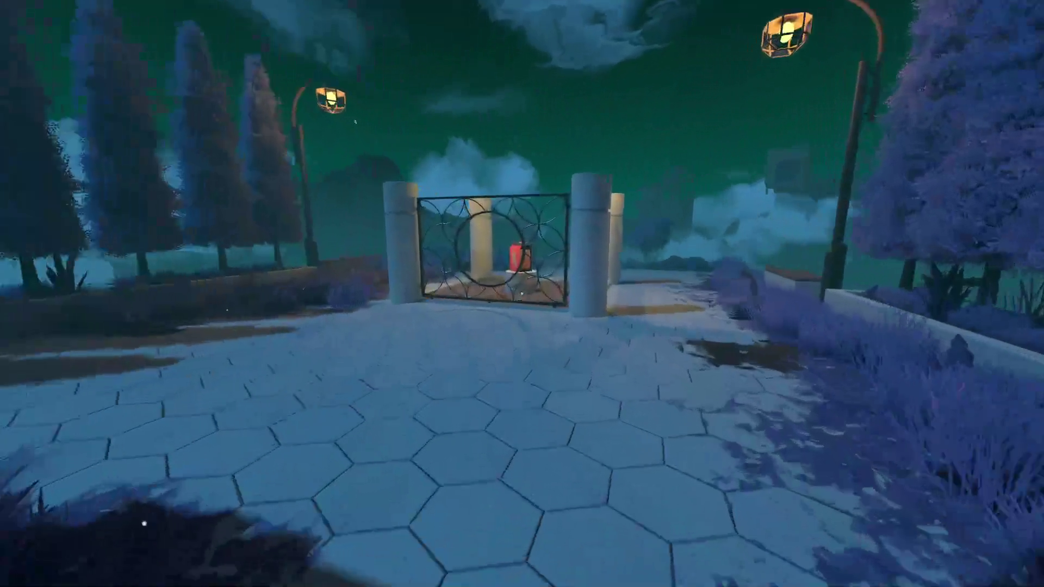
pyautogui.press('w')
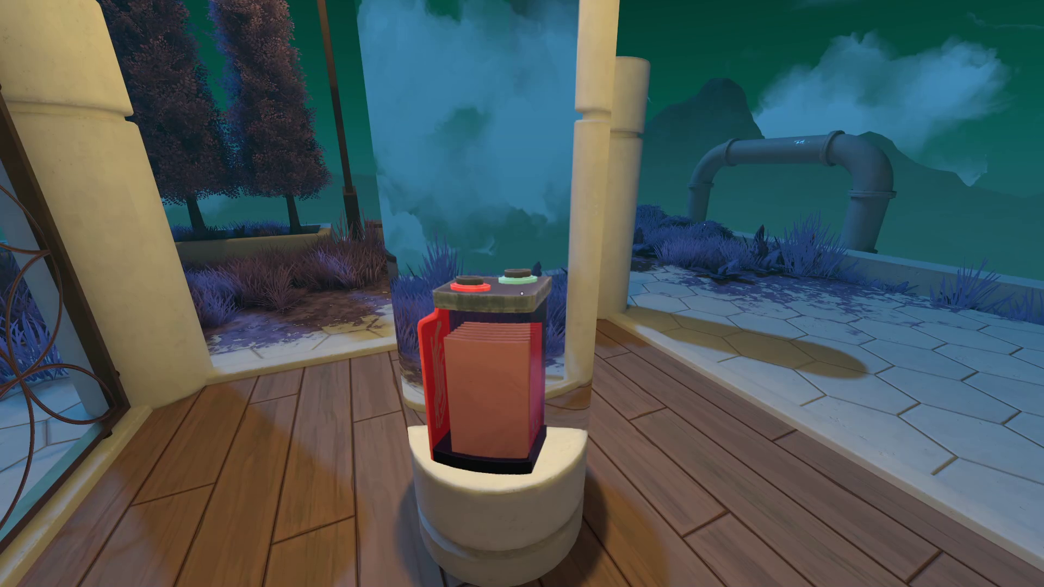
# Back away from the battery and circle the gate past the dark wireframe column to the castle wall
pyautogui.press('s')
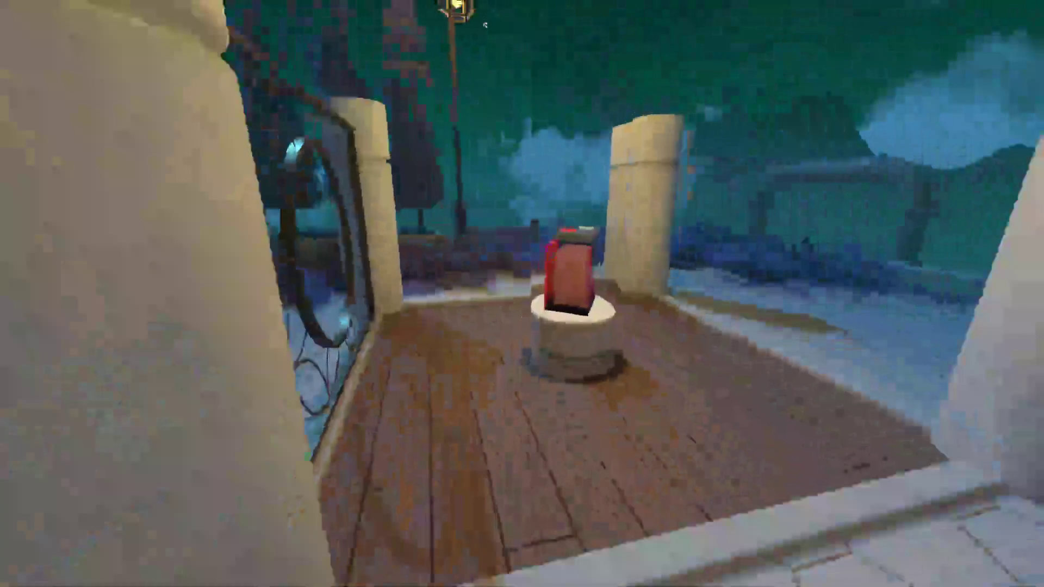
pyautogui.press('a')
pyautogui.press('a')
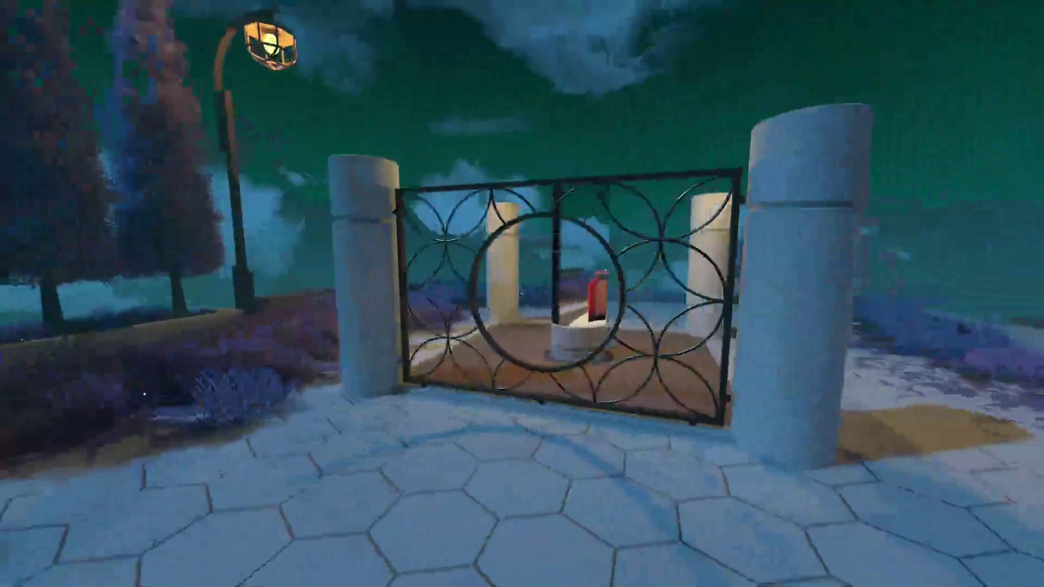
pyautogui.press('d')
pyautogui.press('w')
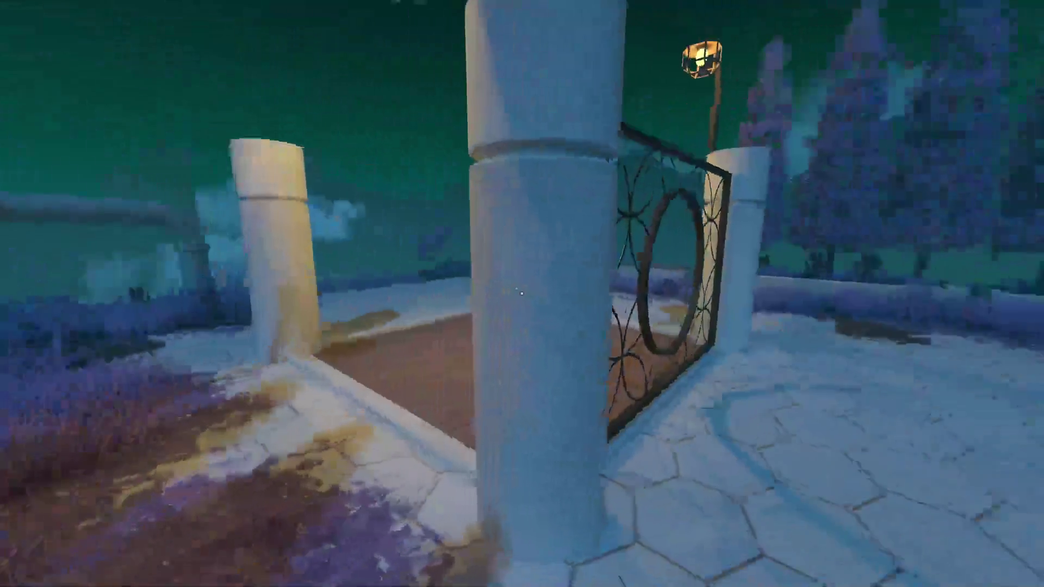
pyautogui.press('w')
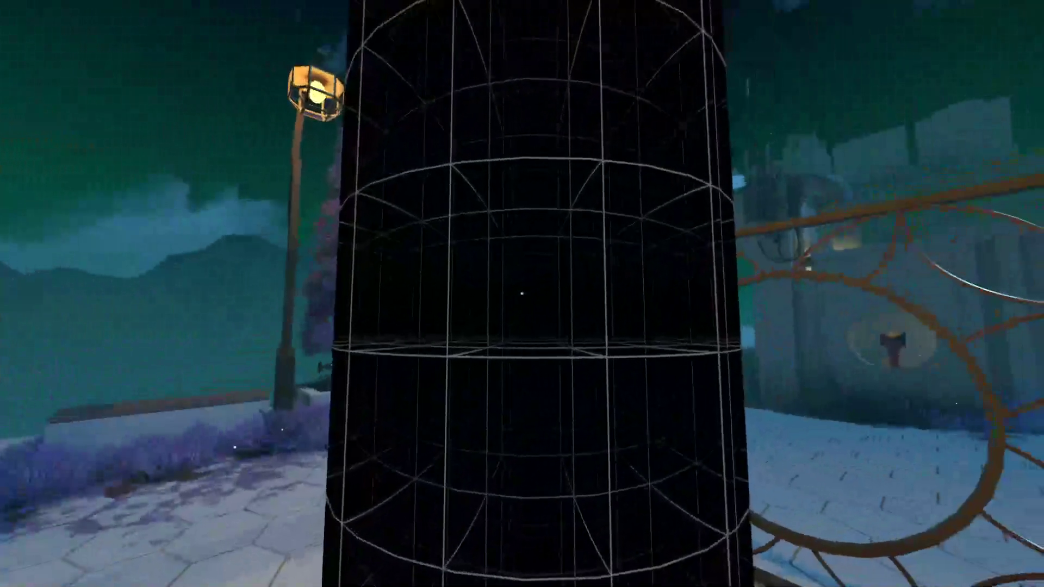
pyautogui.press('s')
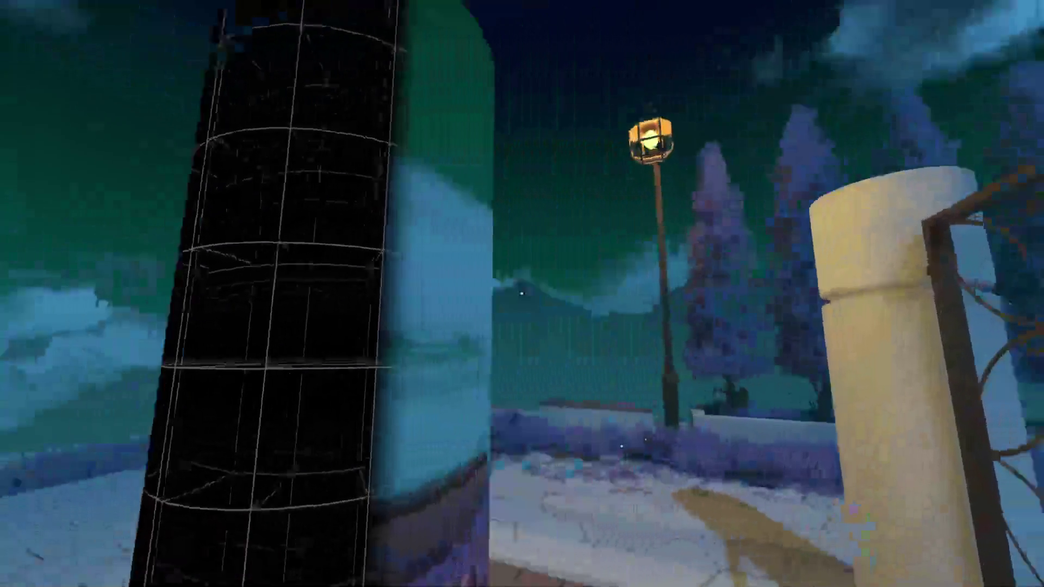
pyautogui.press('w')
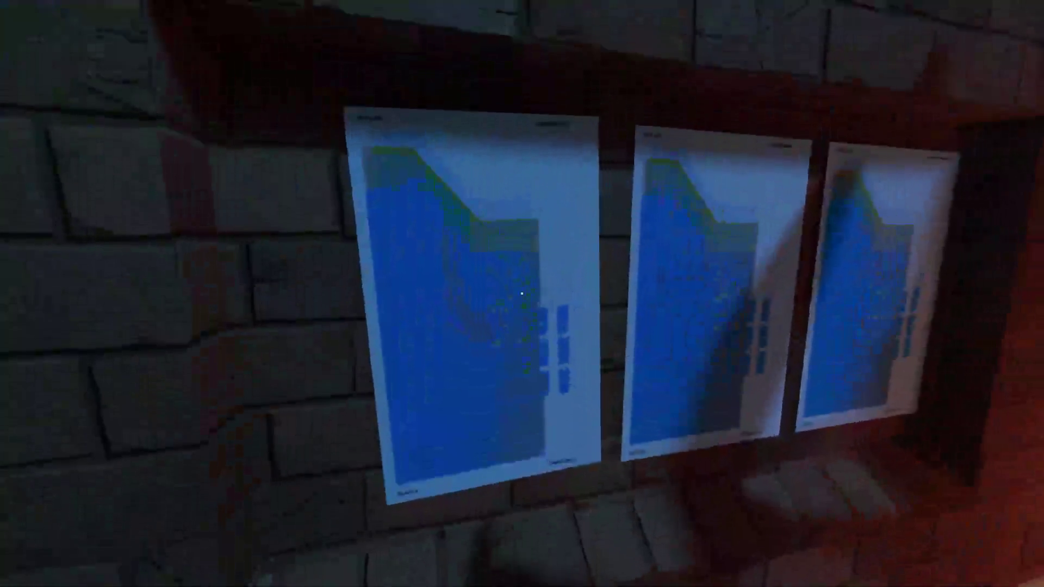
# Rewind time, then walk the alley past the green canister and through the doorway to the red camera post
pyautogui.press('r')
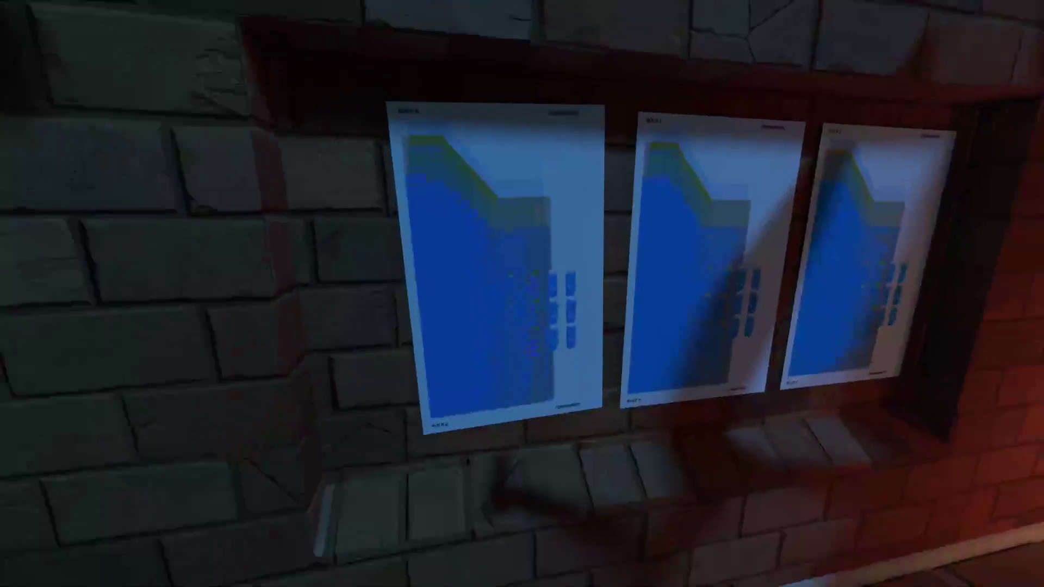
pyautogui.press('s')
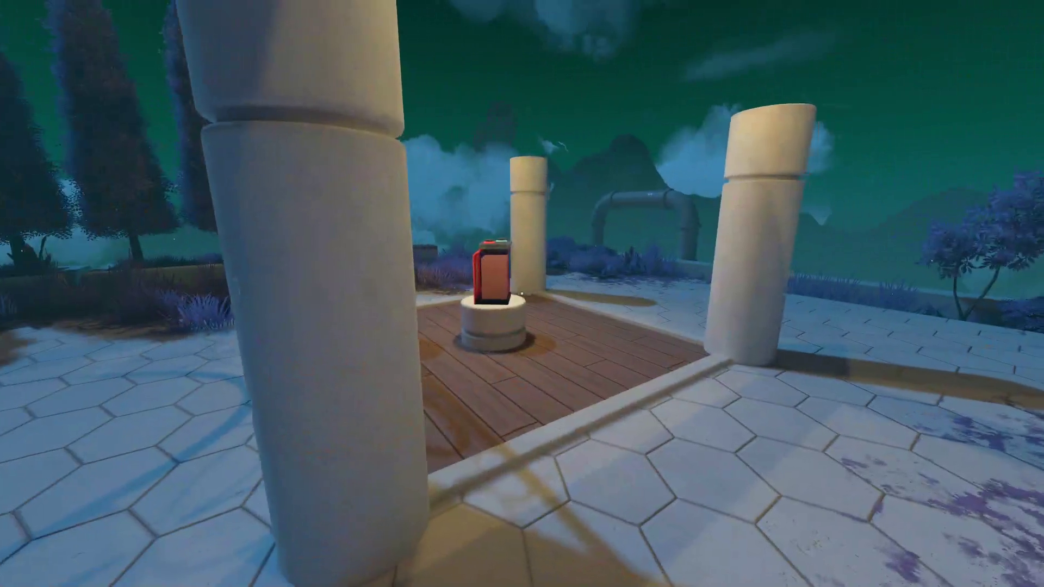
pyautogui.press('w')
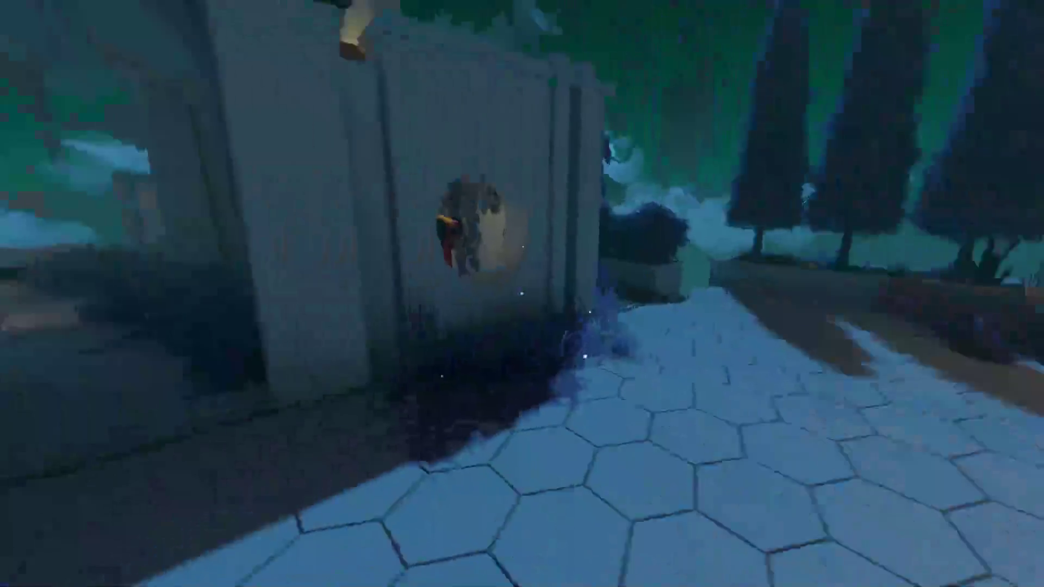
pyautogui.press('w')
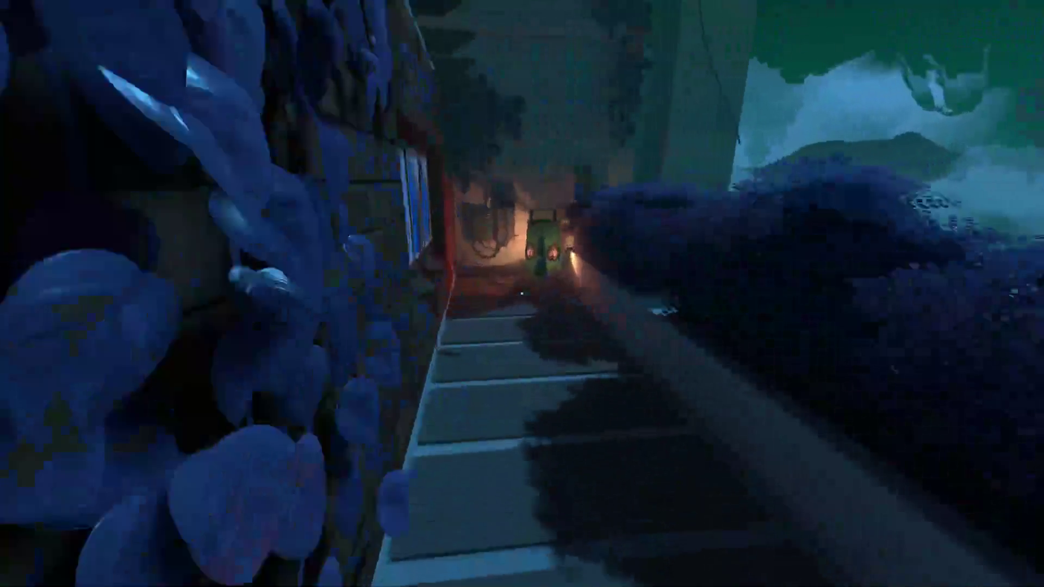
pyautogui.press('w')
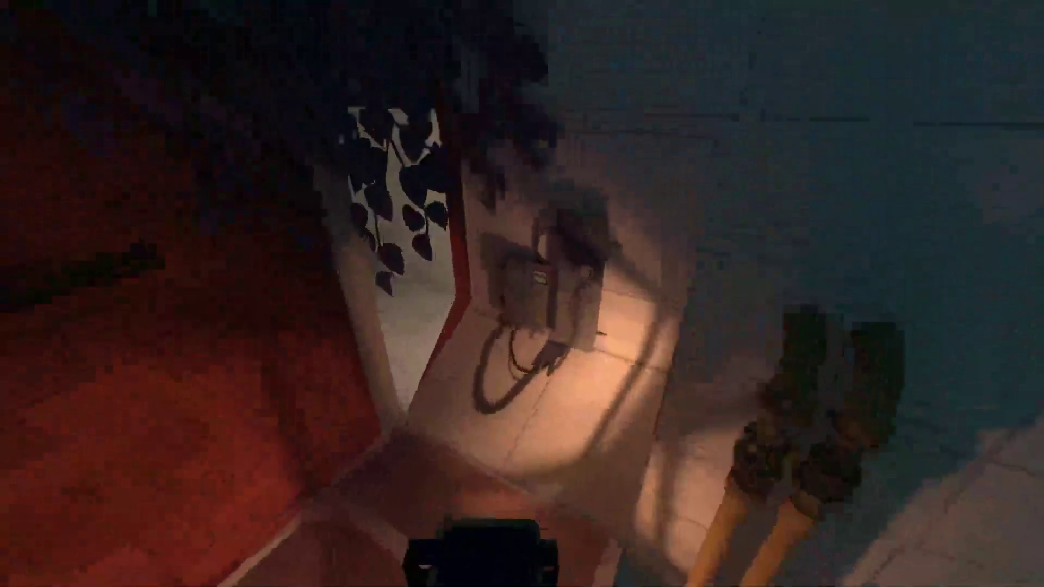
pyautogui.press('w')
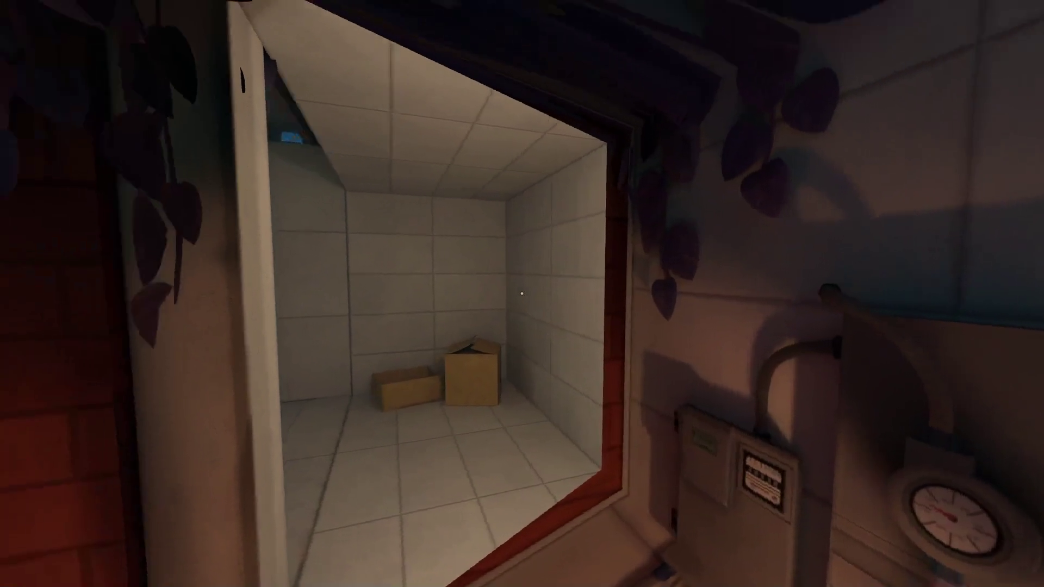
pyautogui.press('w')
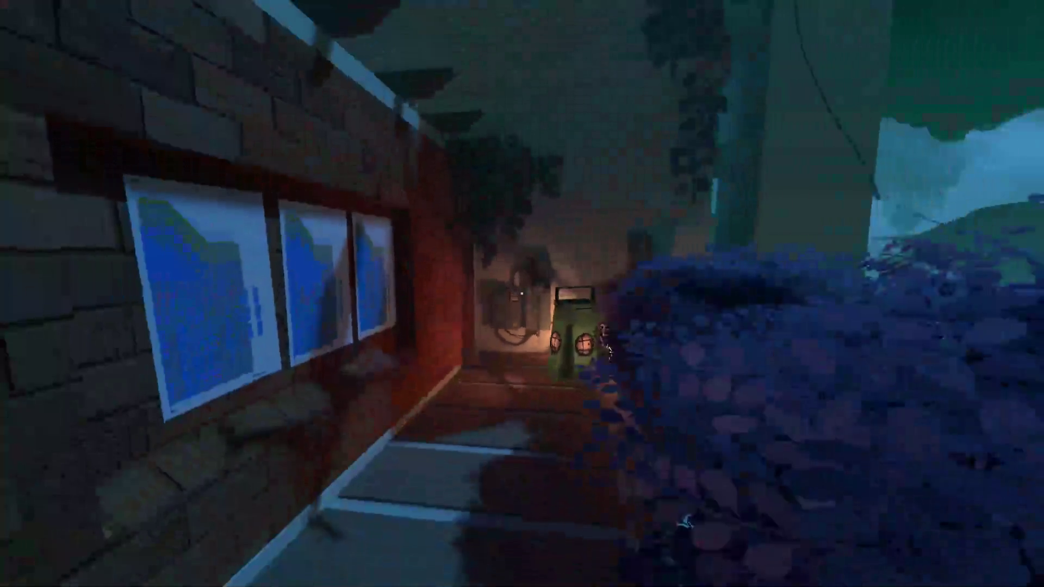
pyautogui.press('w')
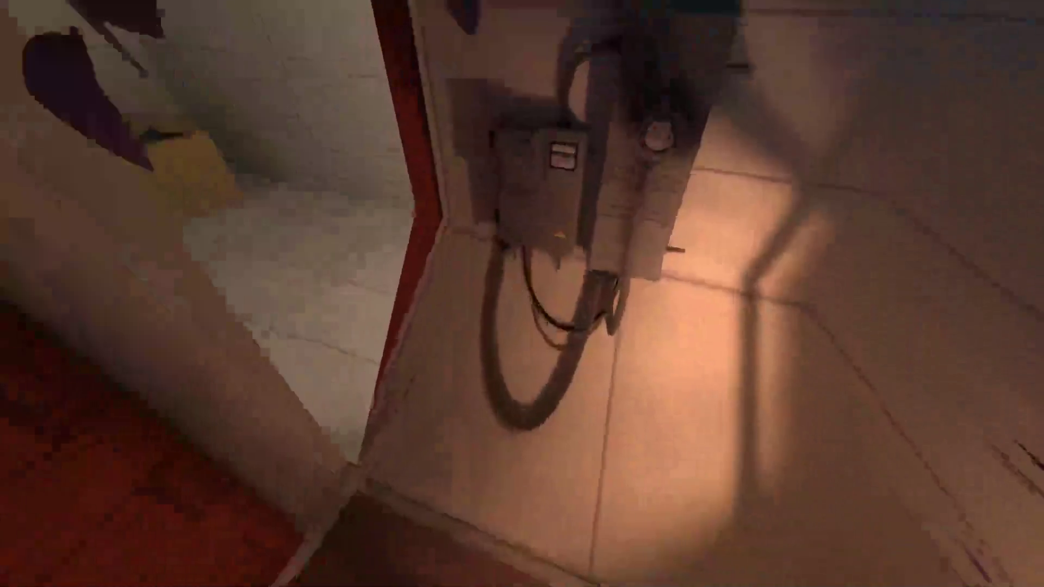
pyautogui.press('w')
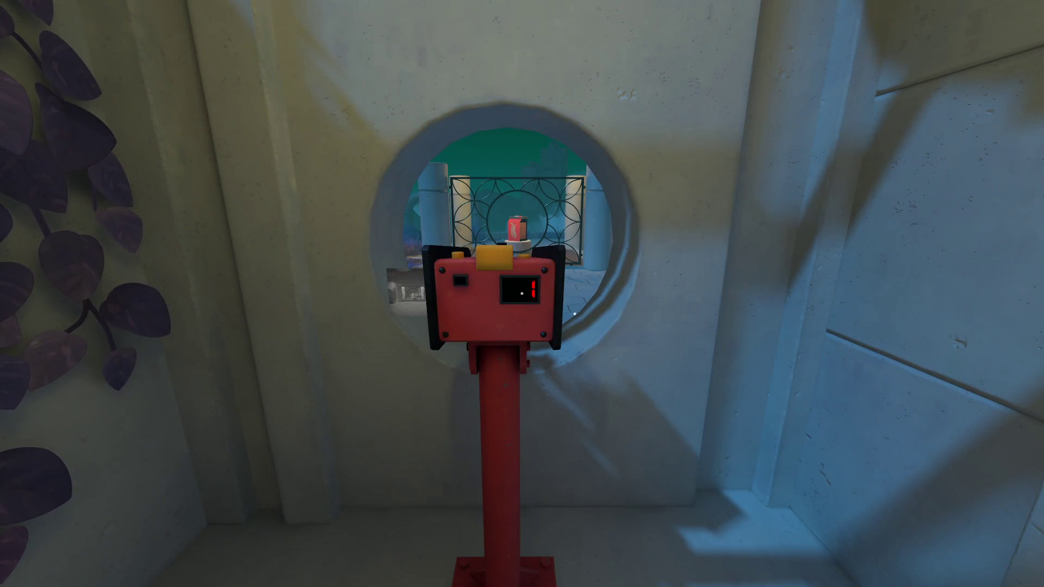
# Photograph the gate scene with the camera post, take the print, and walk out to the lamp and red pad
pyautogui.press('a')
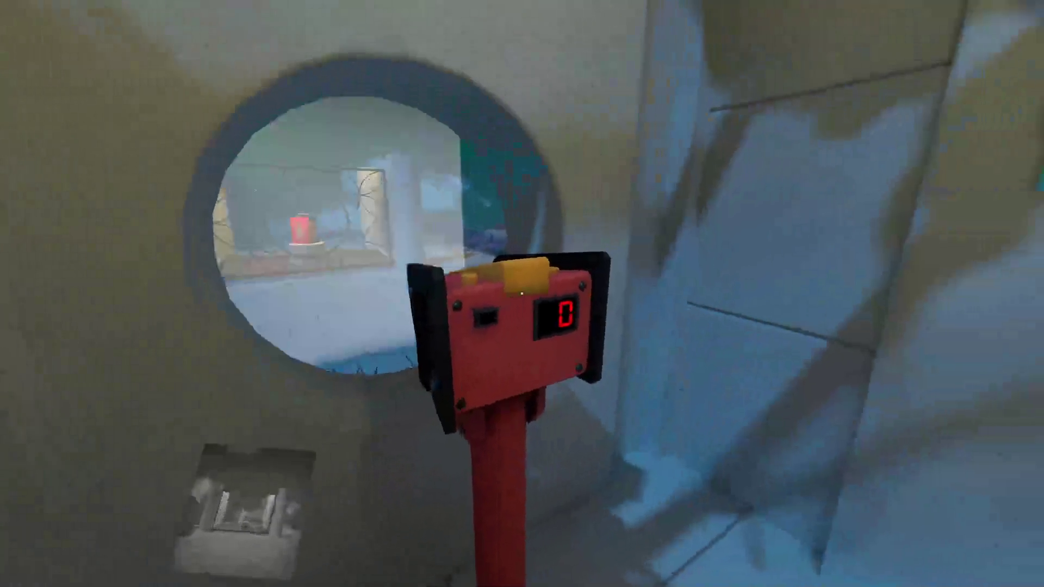
pyautogui.press('e')
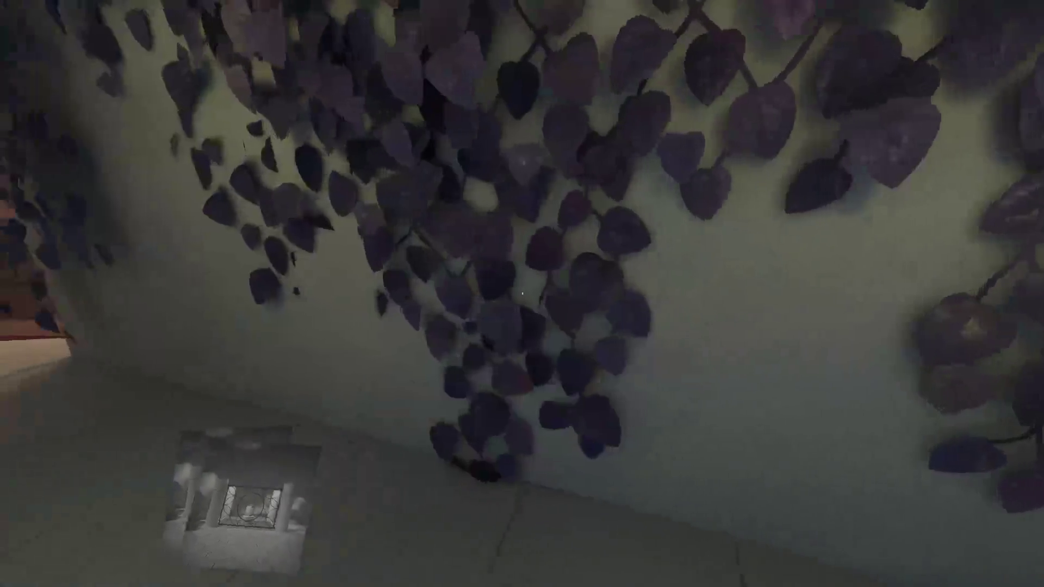
pyautogui.press('w')
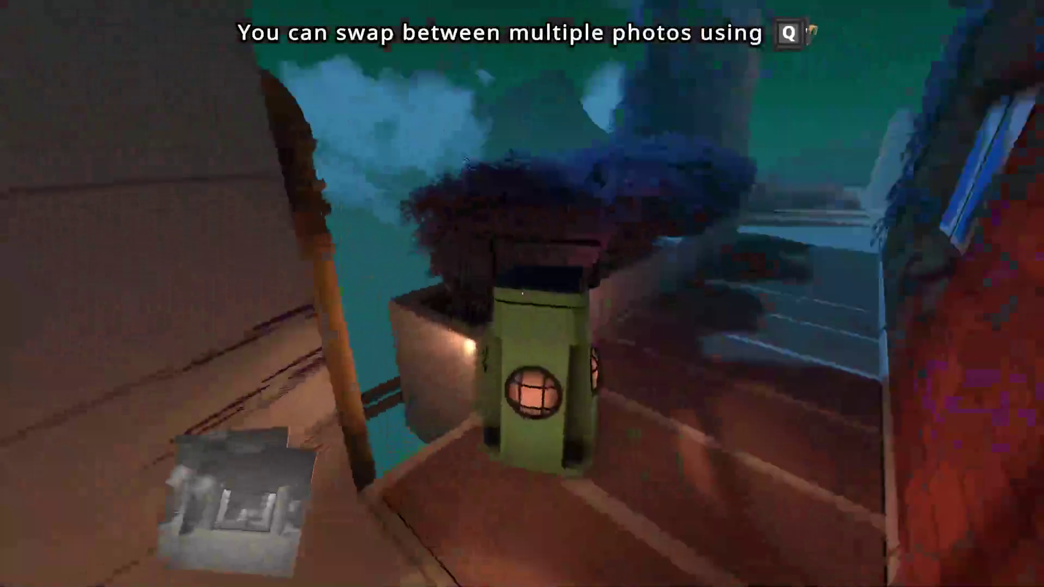
pyautogui.press('w')
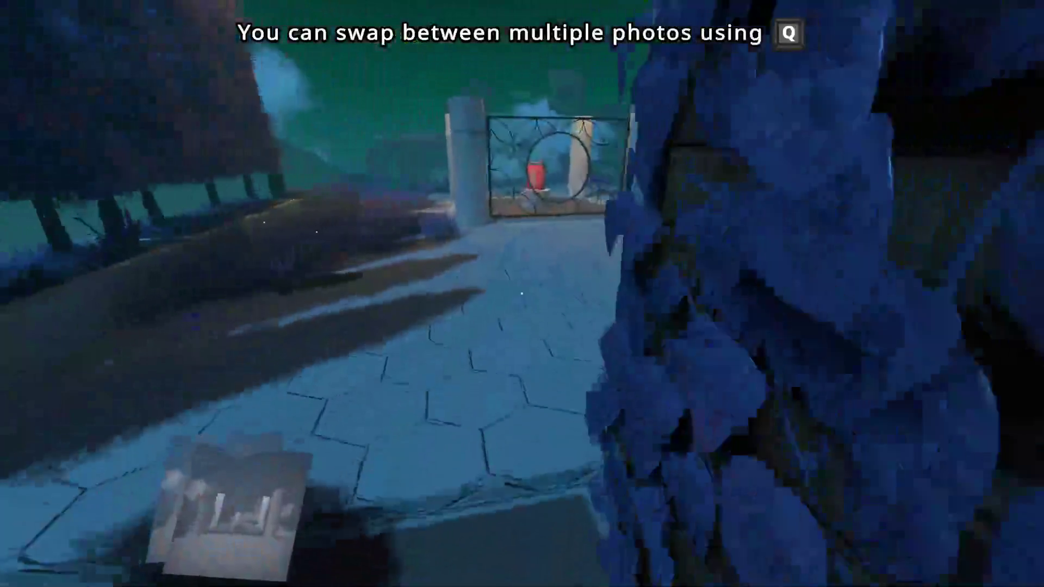
pyautogui.press('w')
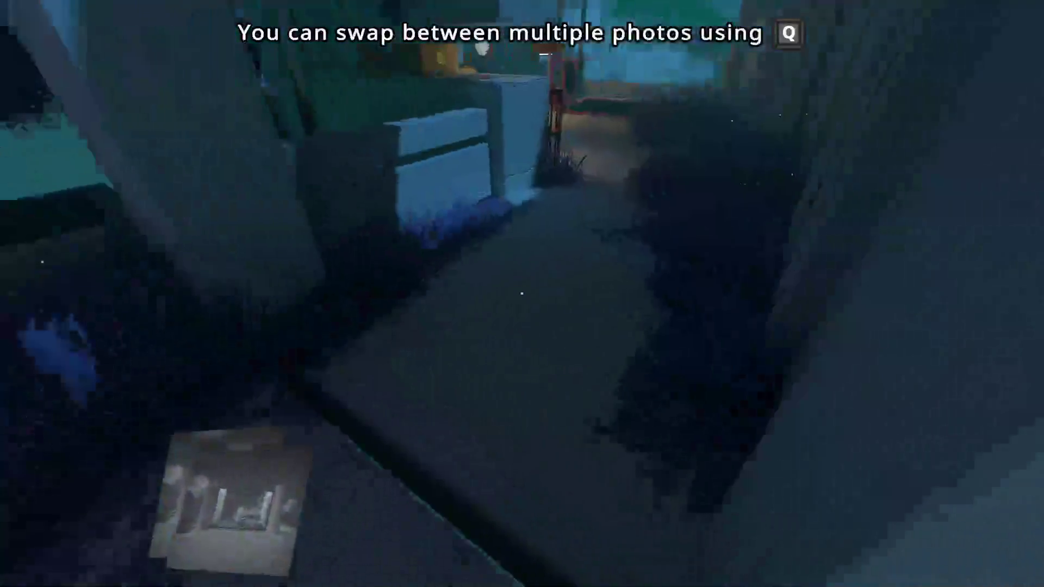
pyautogui.press('w')
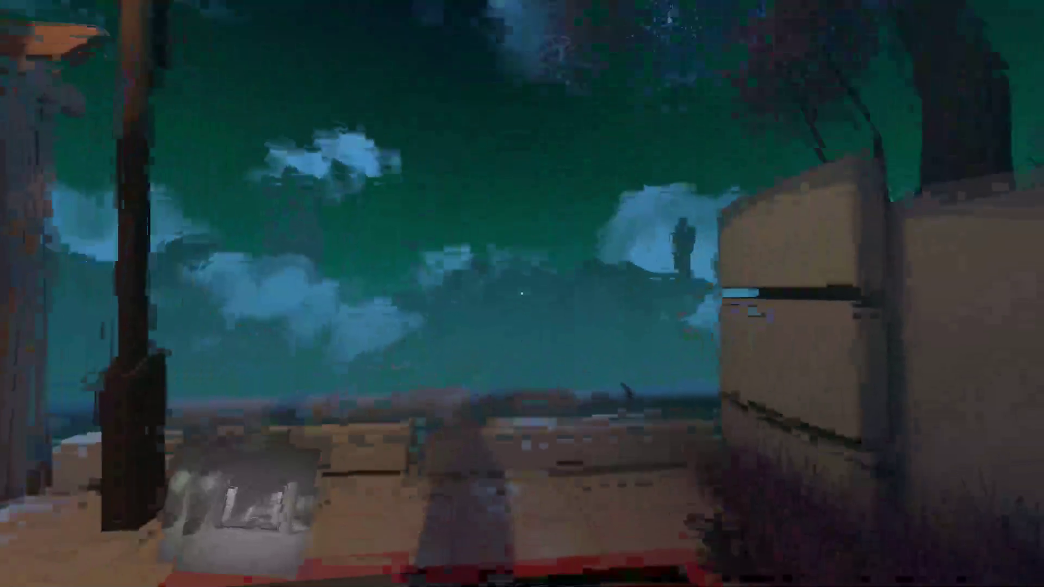
# Line up the held photo and place it to finish the level, unlocking Night Vision
pyautogui.rightClick(522, 295)
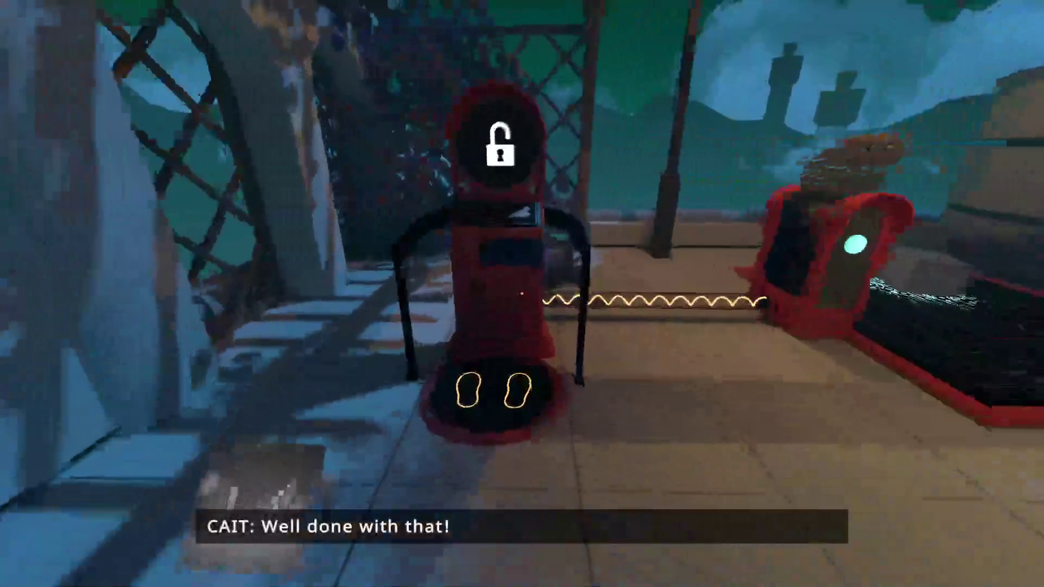
pyautogui.rightClick(523, 293)
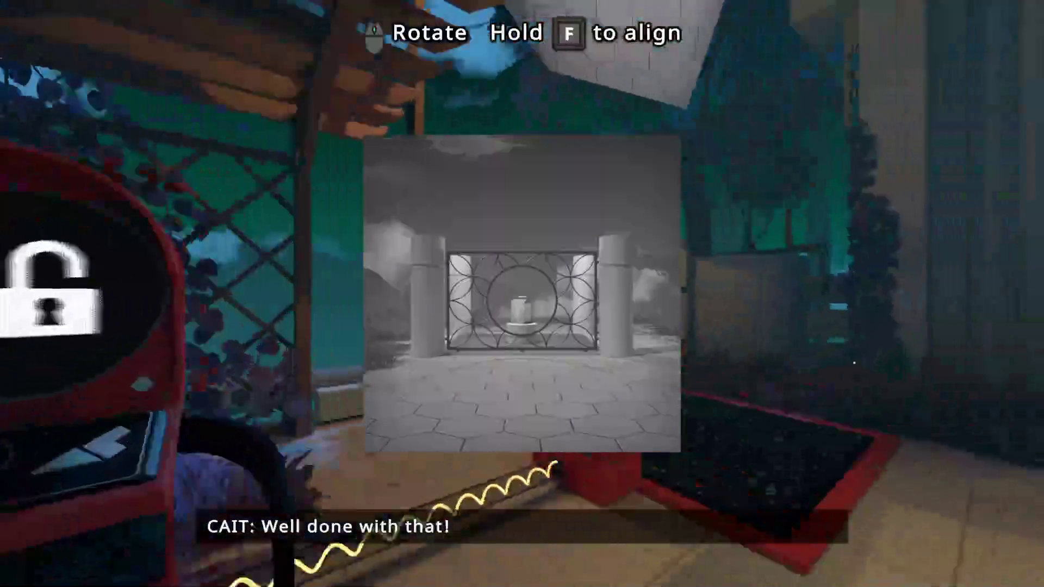
pyautogui.click(522, 294)
pyautogui.press('w')
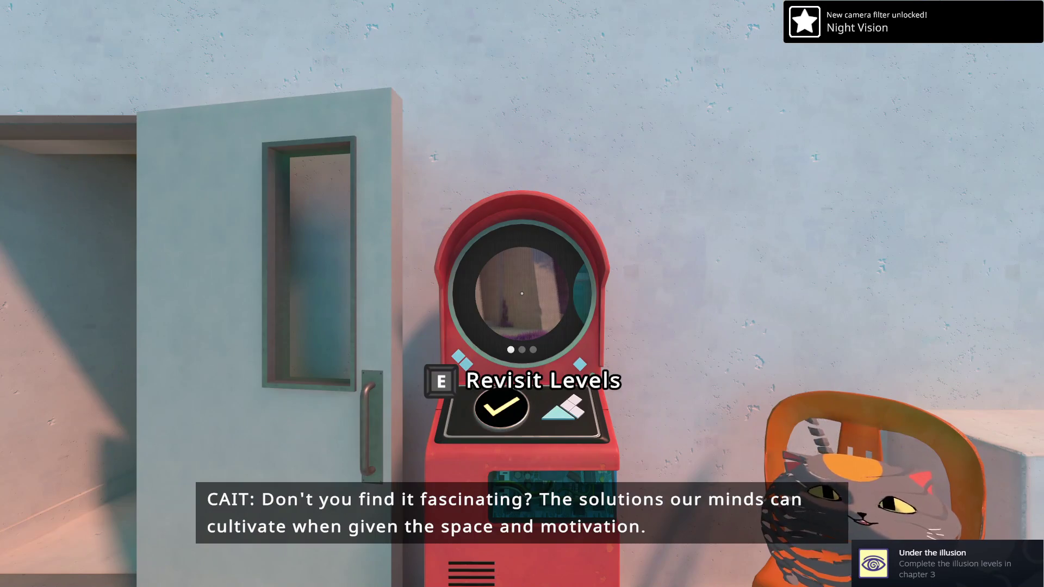
# Walk across the hub and into the building through the open doorway
pyautogui.press('w')
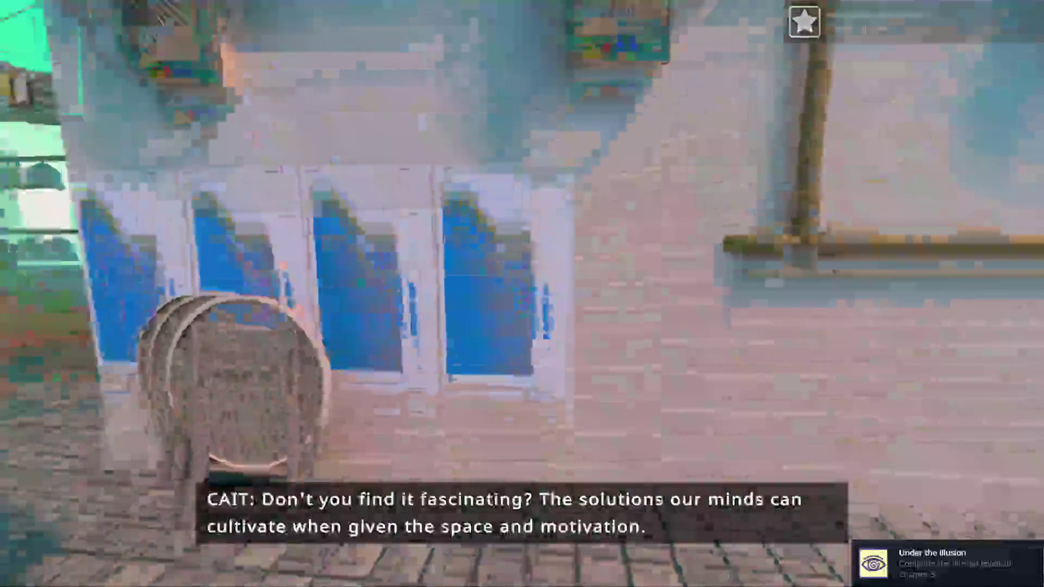
pyautogui.moveTo(522, 294)
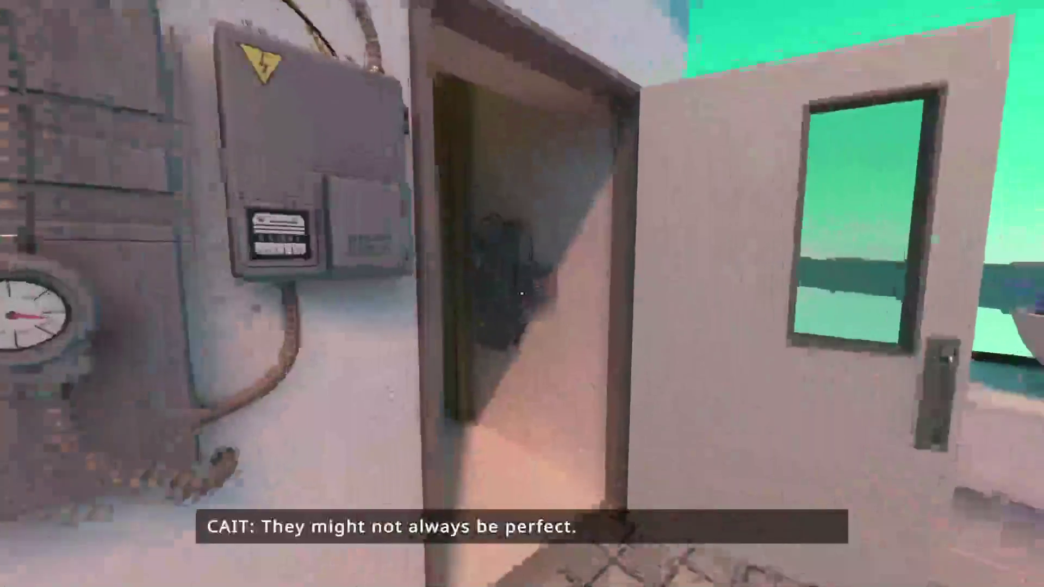
pyautogui.press('w')
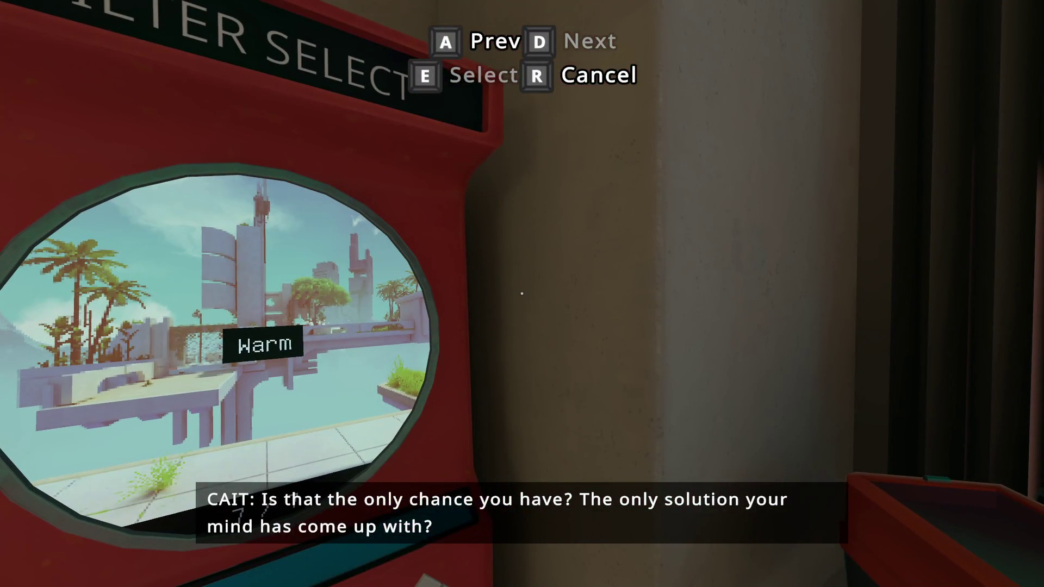
# Dismiss the filter selector, walk onto the platform, and board the yellow train to its console
pyautogui.press('e')
pyautogui.press('w')
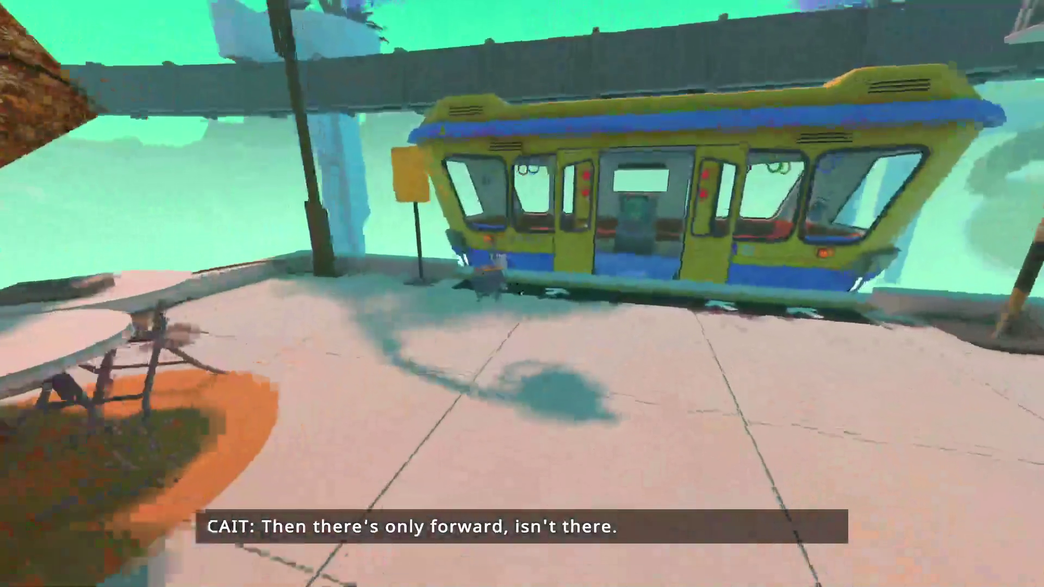
pyautogui.press('w')
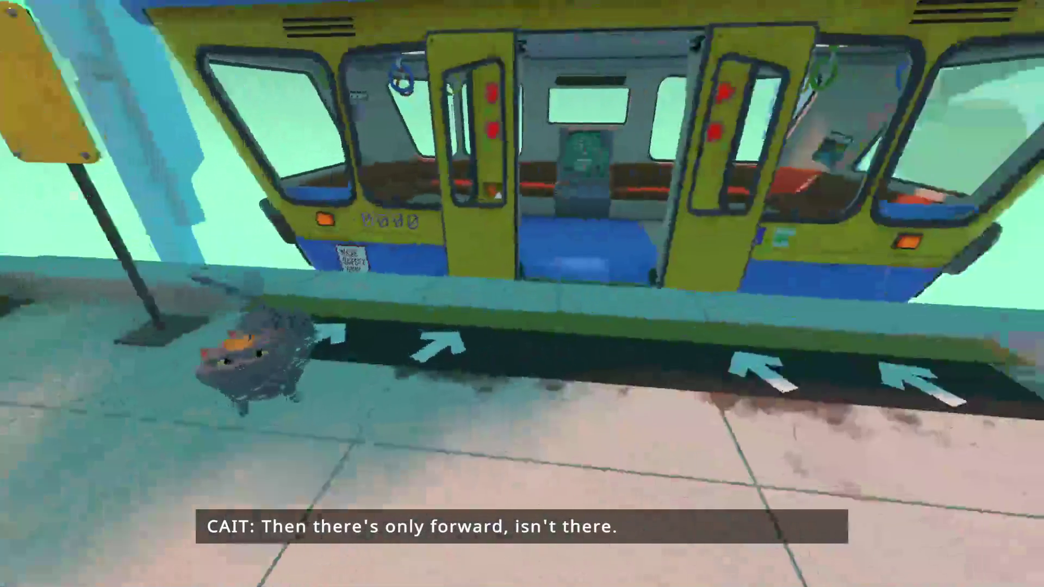
pyautogui.press('w')
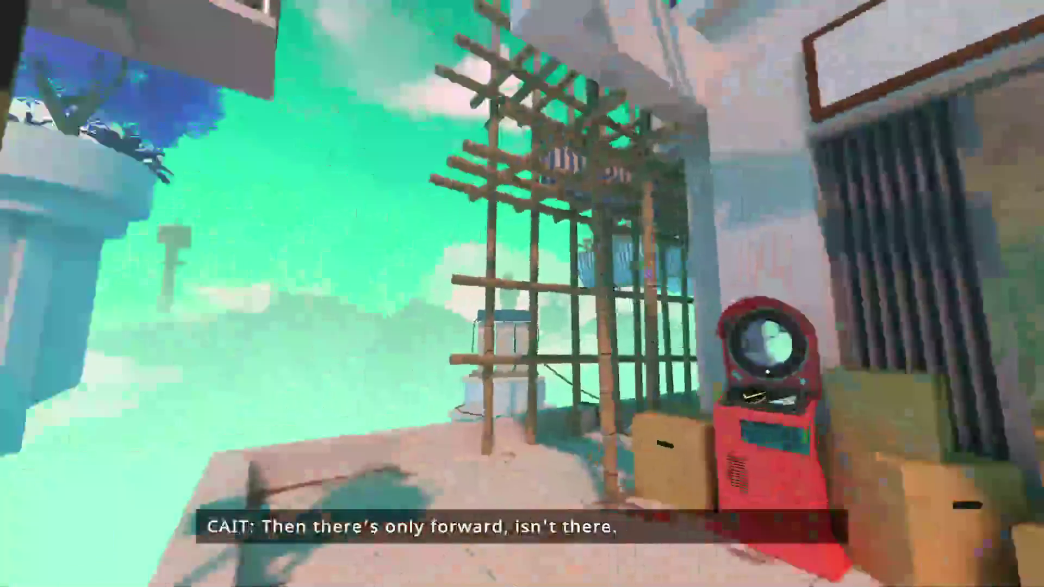
pyautogui.press('w')
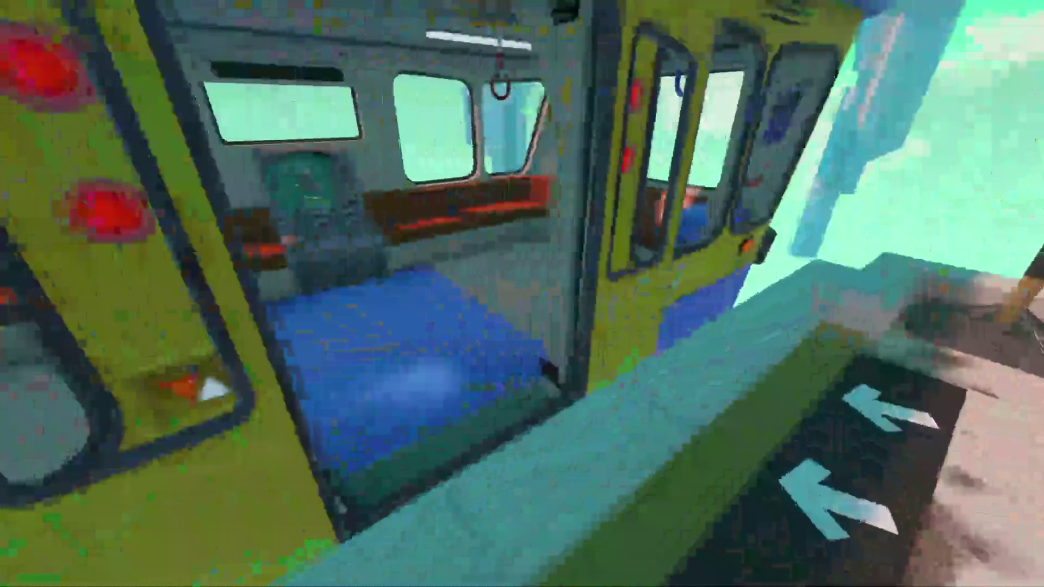
pyautogui.press('w')
pyautogui.press('e')
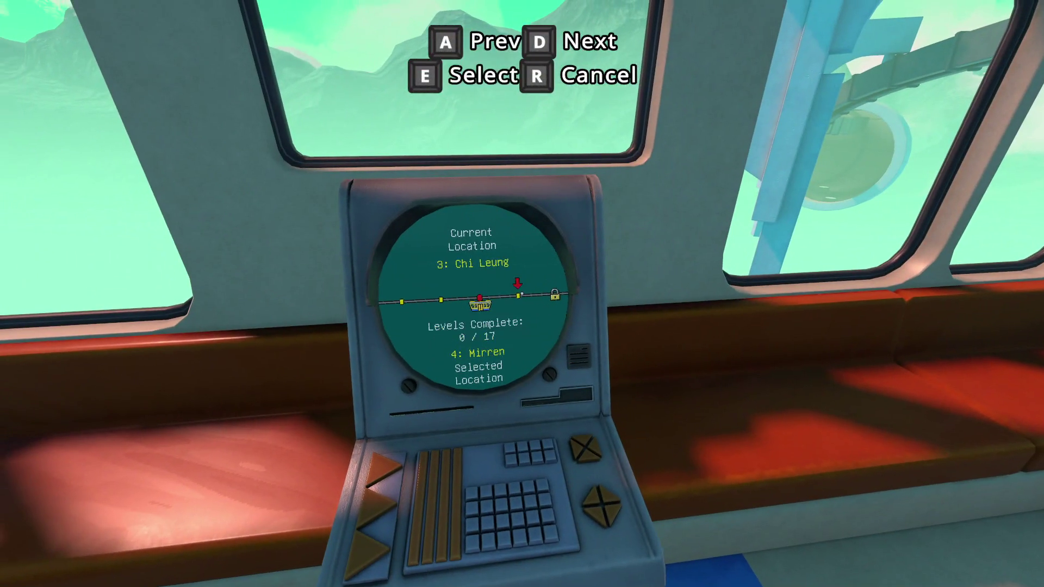
# Step back into the carriage and ride the train from stop 3 to stop 4
pyautogui.press('s')
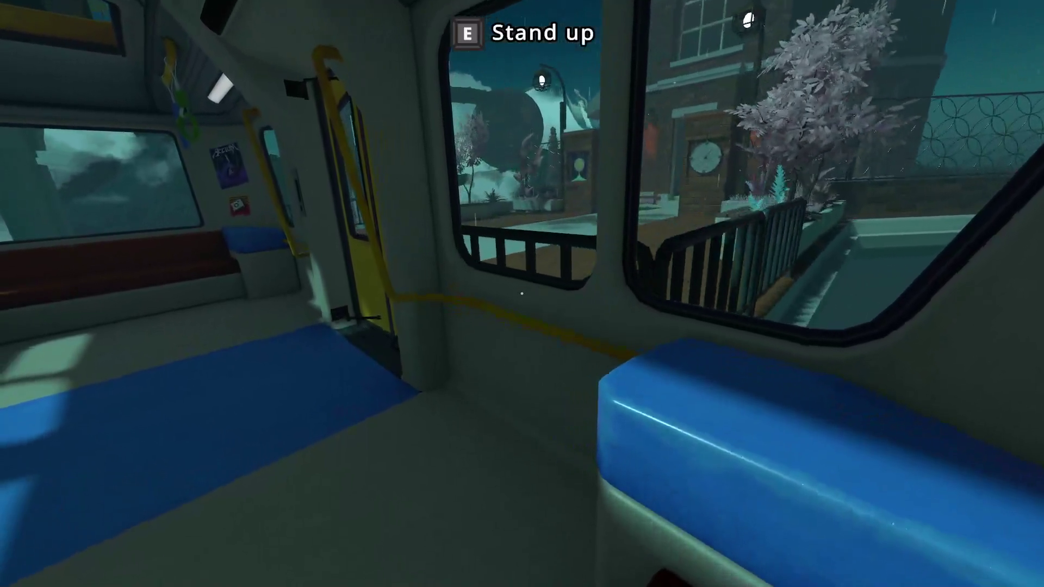
# Stand up, leave the train, pass the grey tabby cat, and enter the brick building's dark hall
pyautogui.press('e')
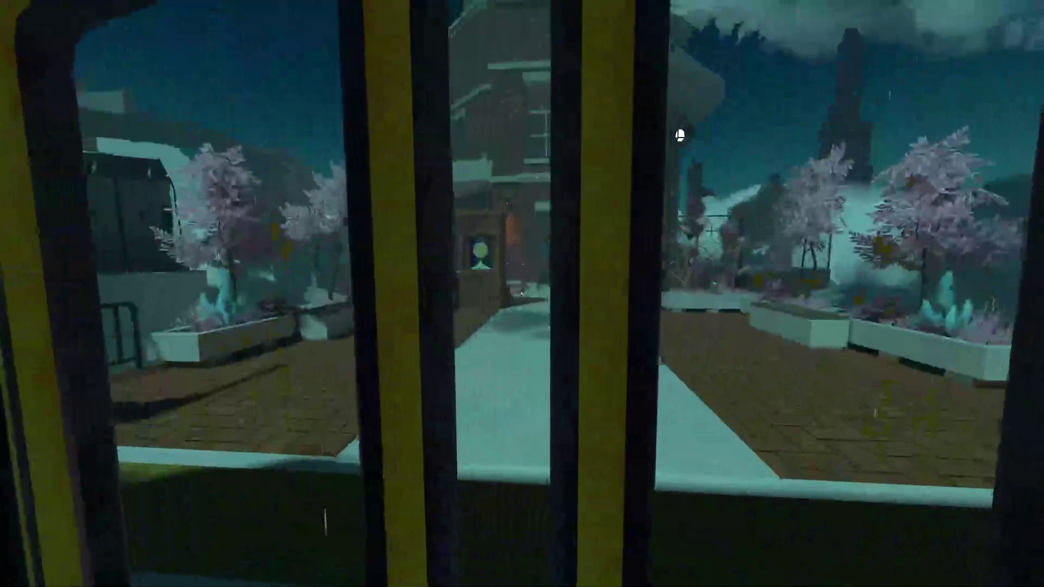
pyautogui.press('w')
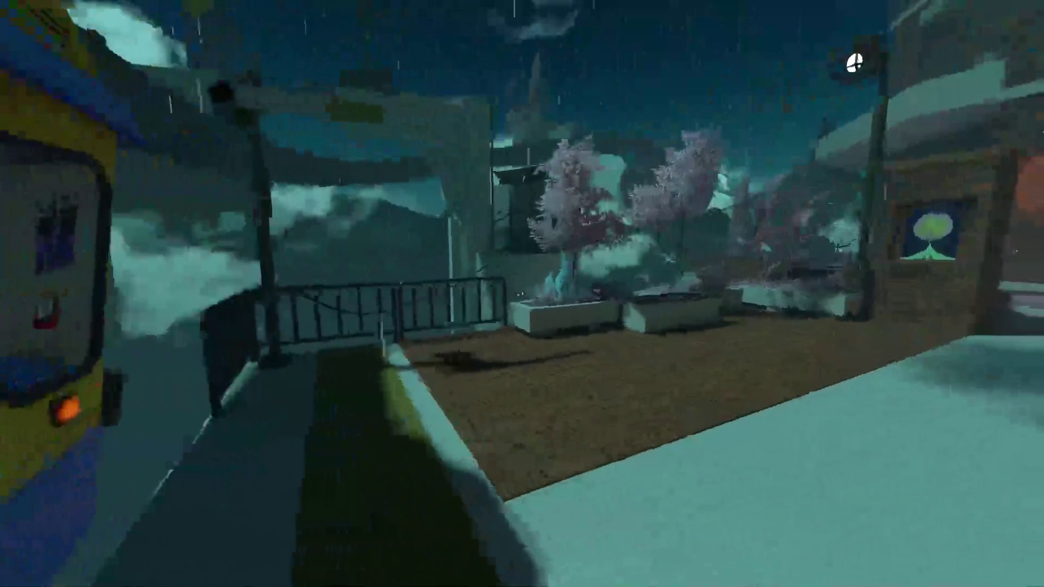
pyautogui.press('w')
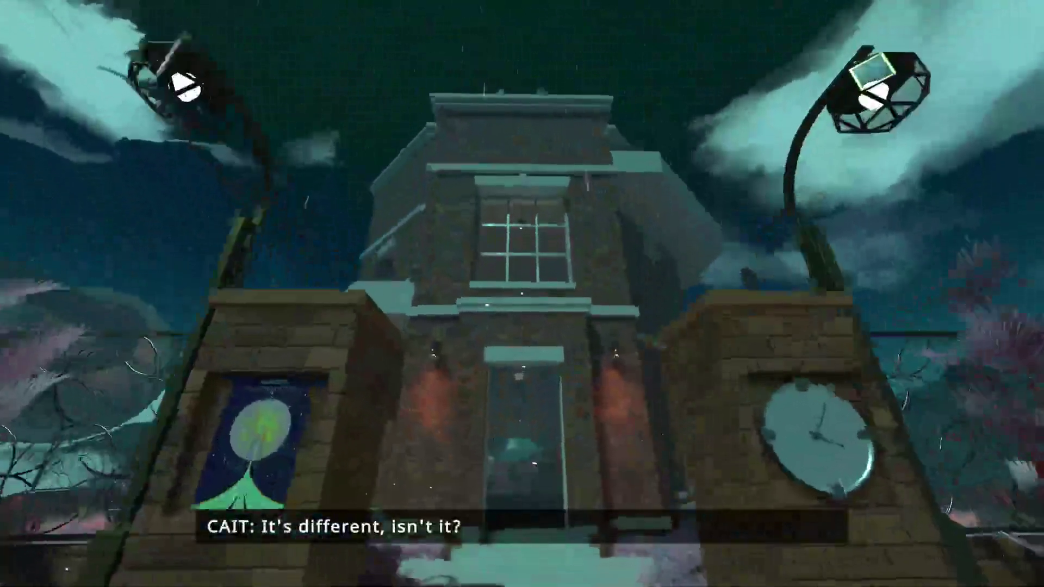
pyautogui.press('w')
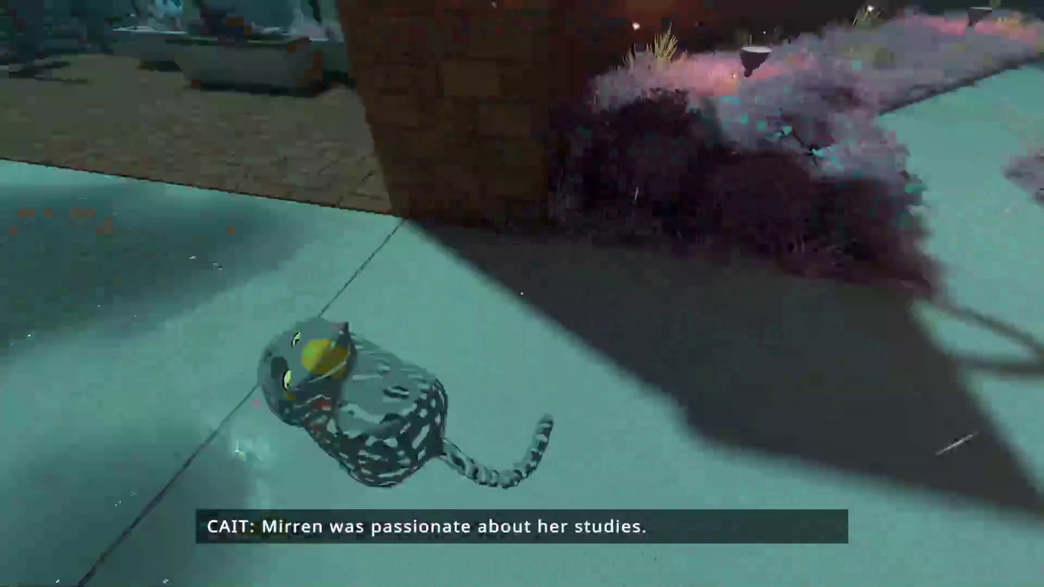
pyautogui.press('w')
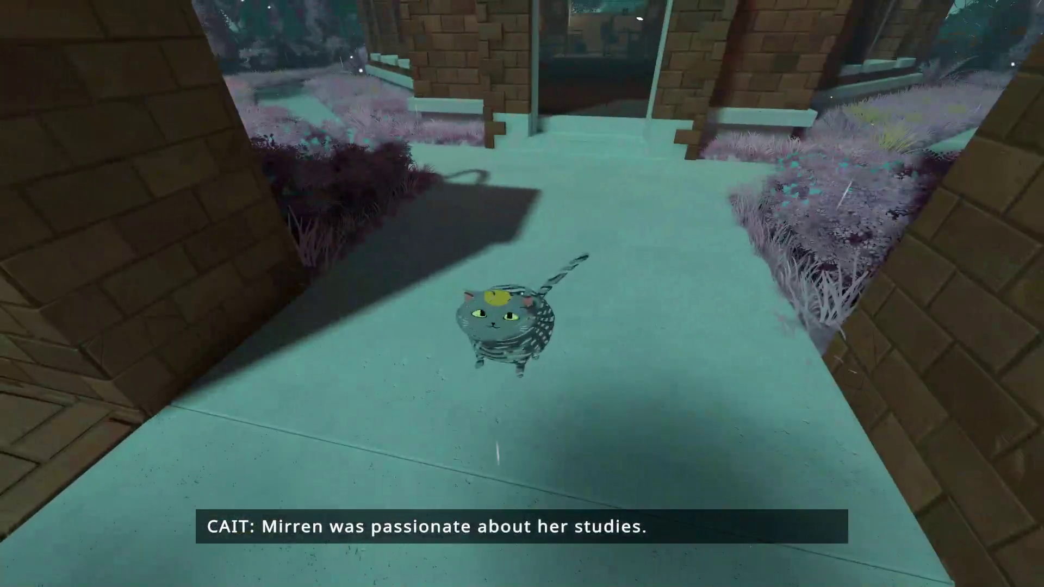
pyautogui.press('w')
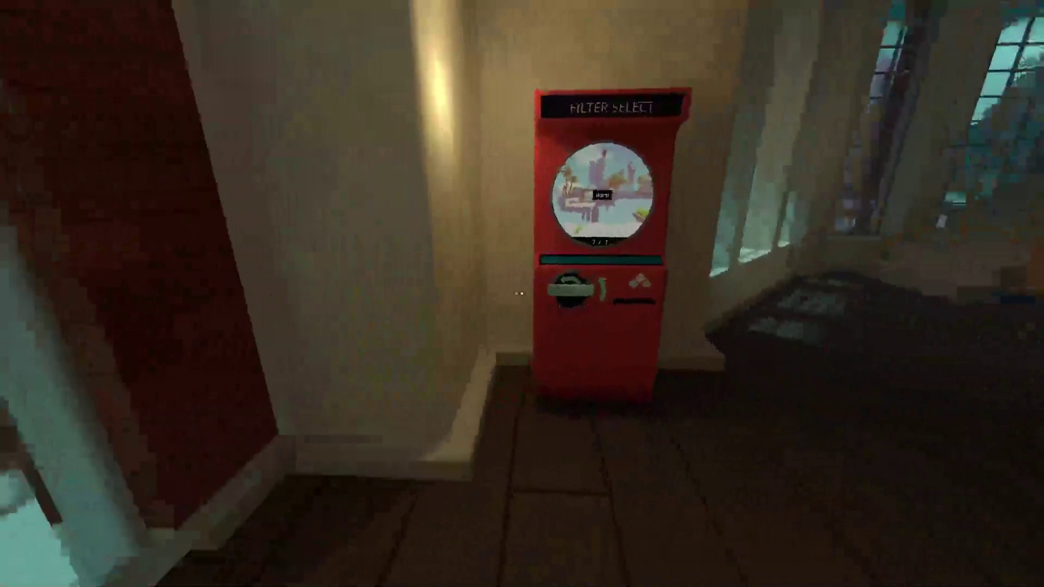
# Follow the grass-lined night path beside the brick building past the tree toward the lit patio
pyautogui.press('w')
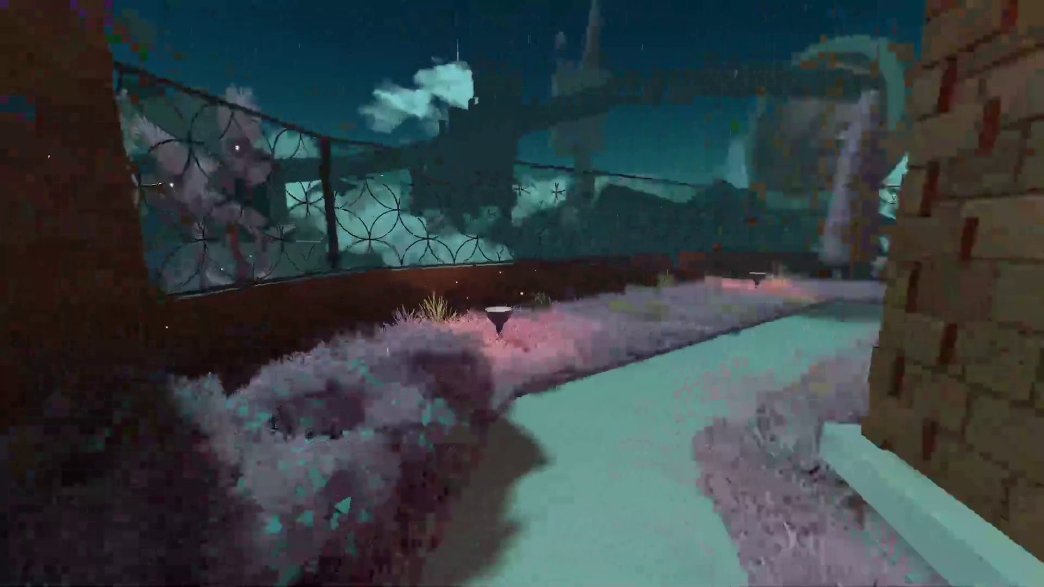
pyautogui.press('w')
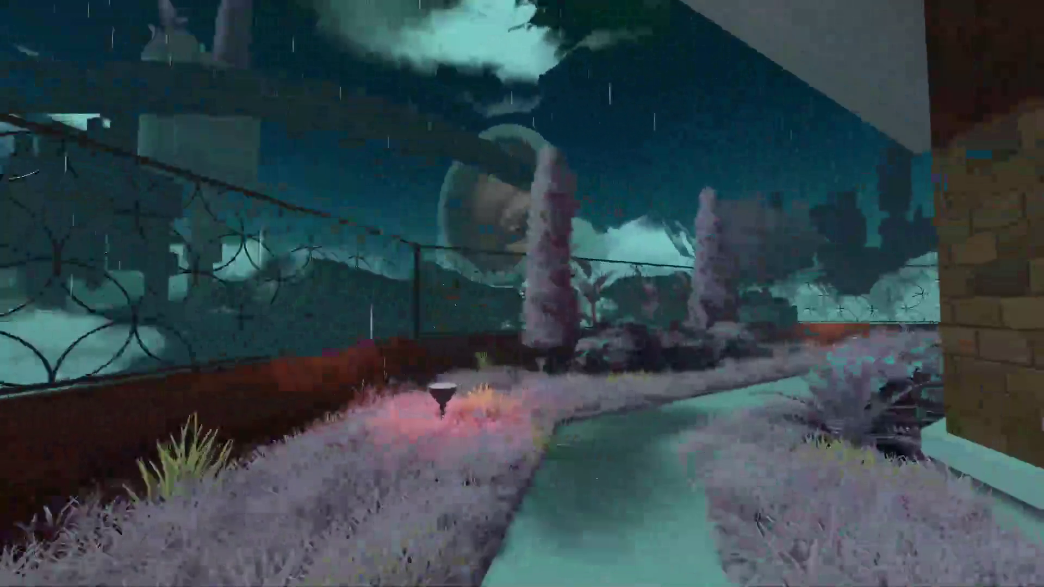
pyautogui.press('w')
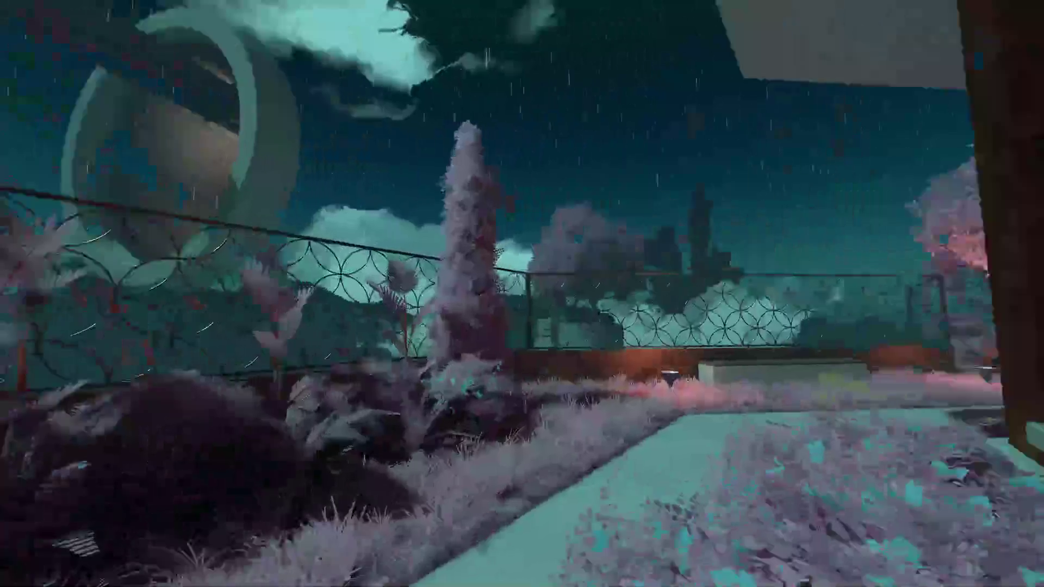
pyautogui.press('w')
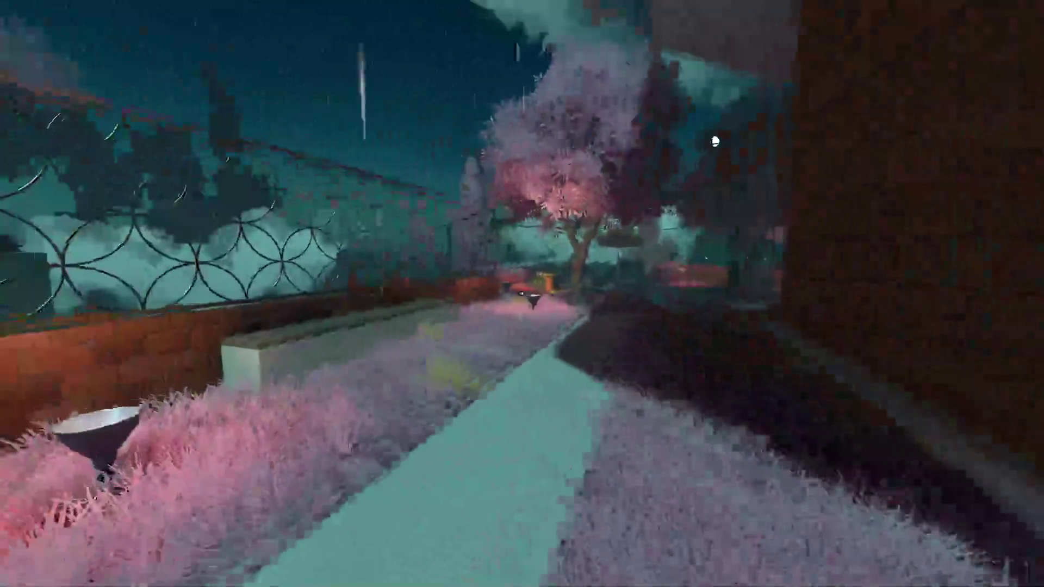
pyautogui.press('w')
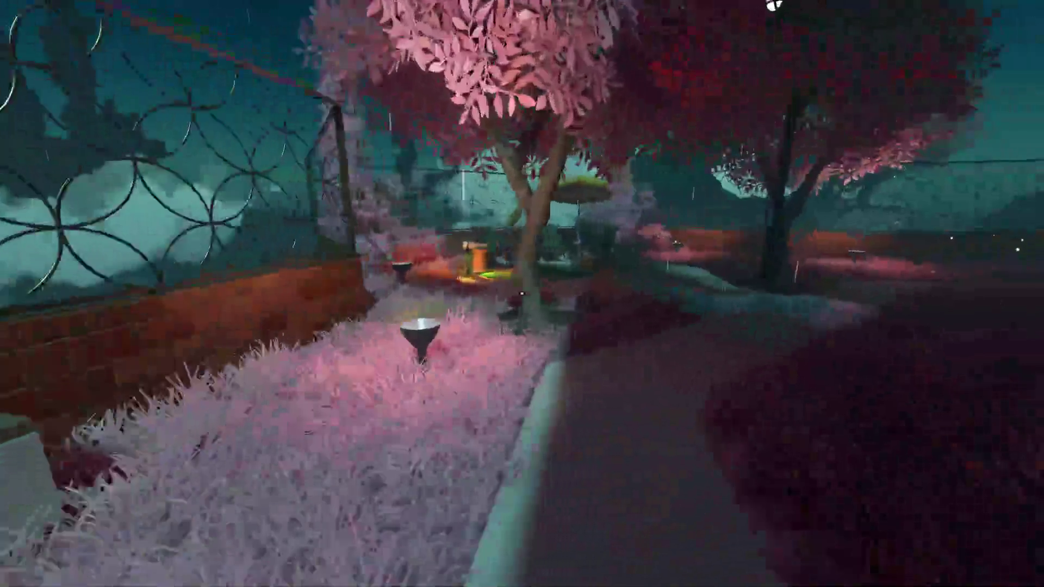
pyautogui.press('w')
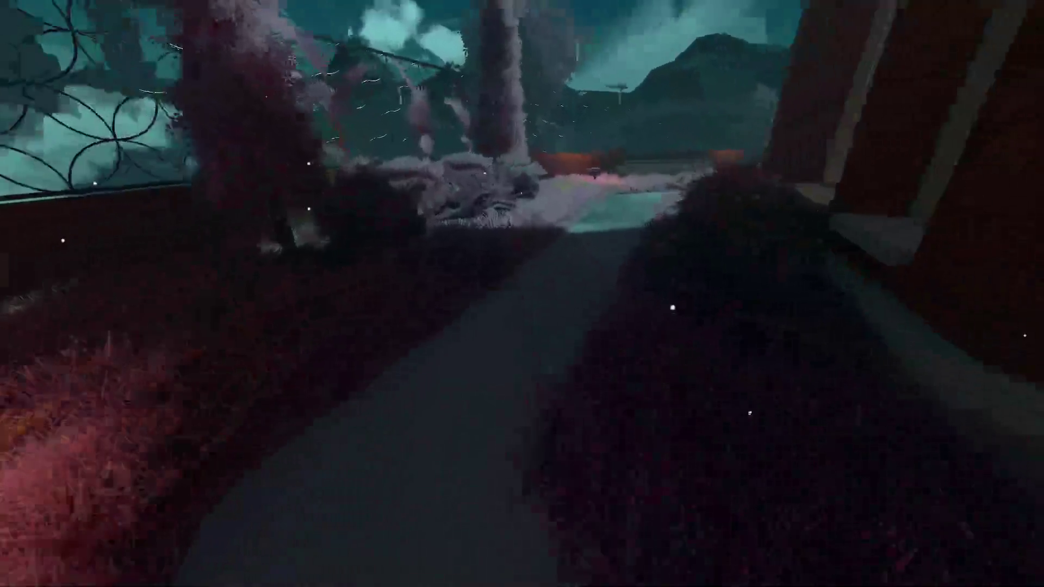
# Walk into the brick building and inspect the window table with the casserole dish and kettle
pyautogui.press('w')
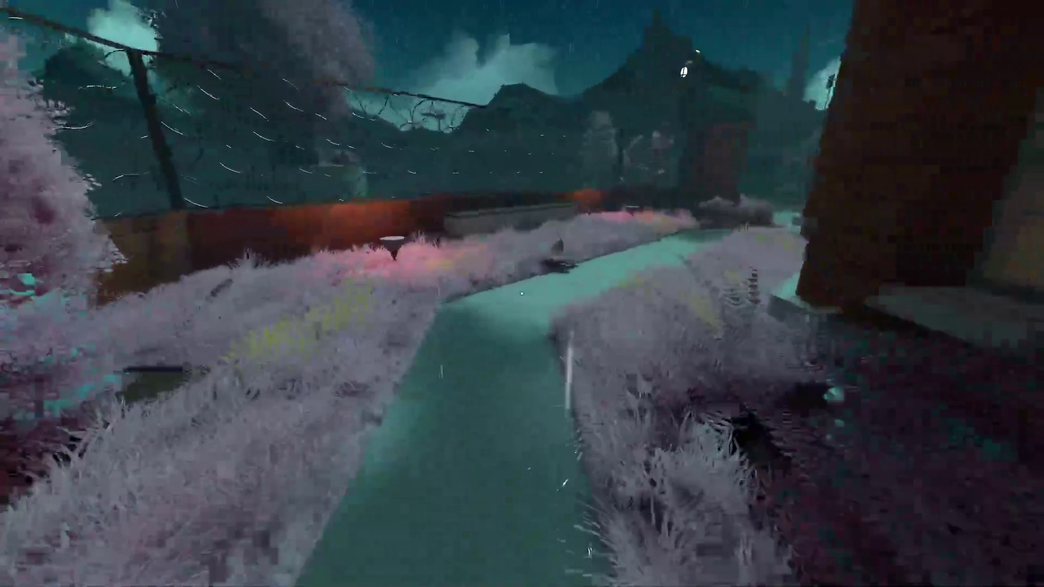
pyautogui.press('w')
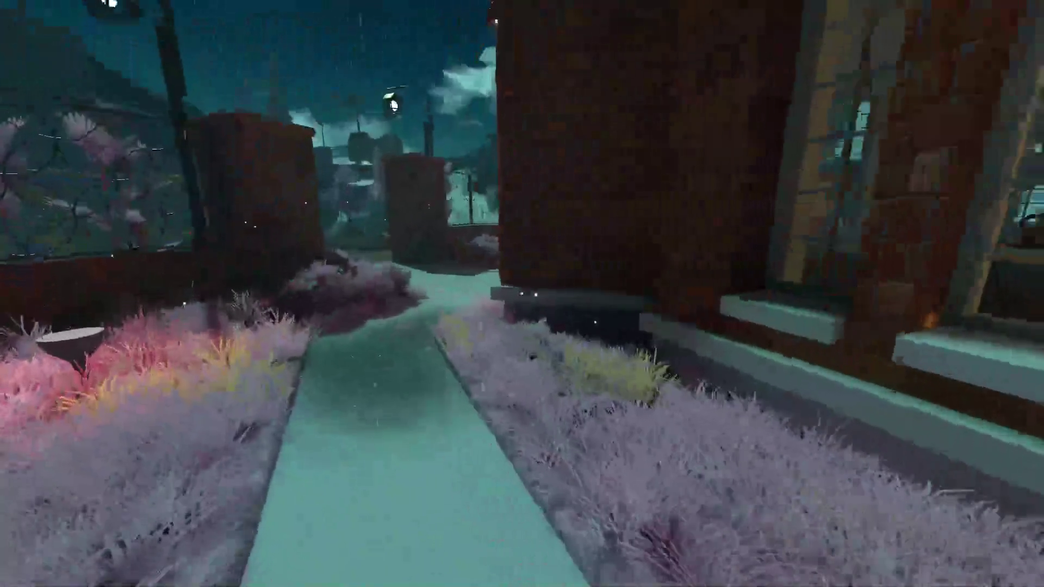
pyautogui.press('w')
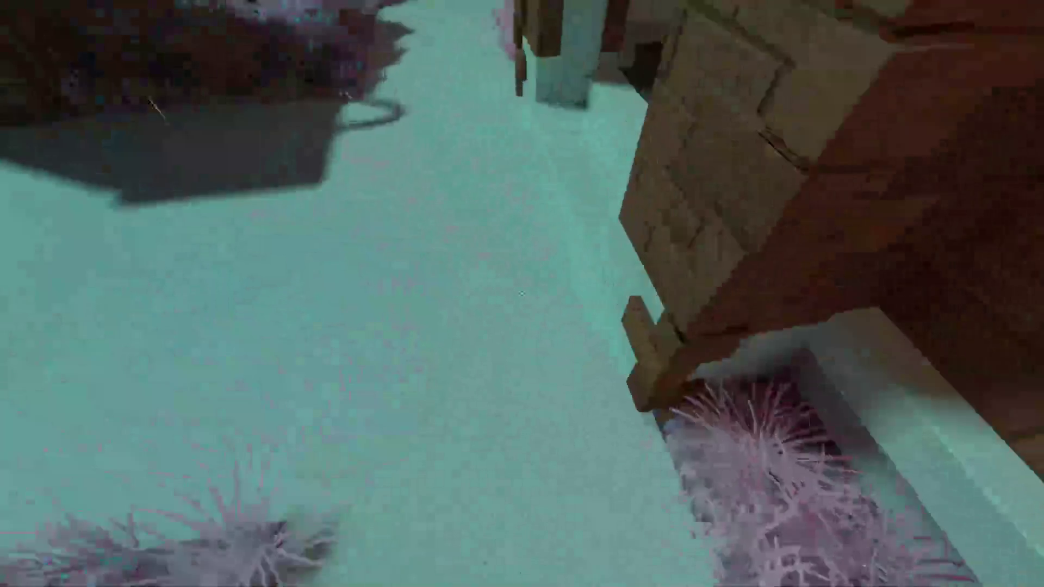
pyautogui.press('w')
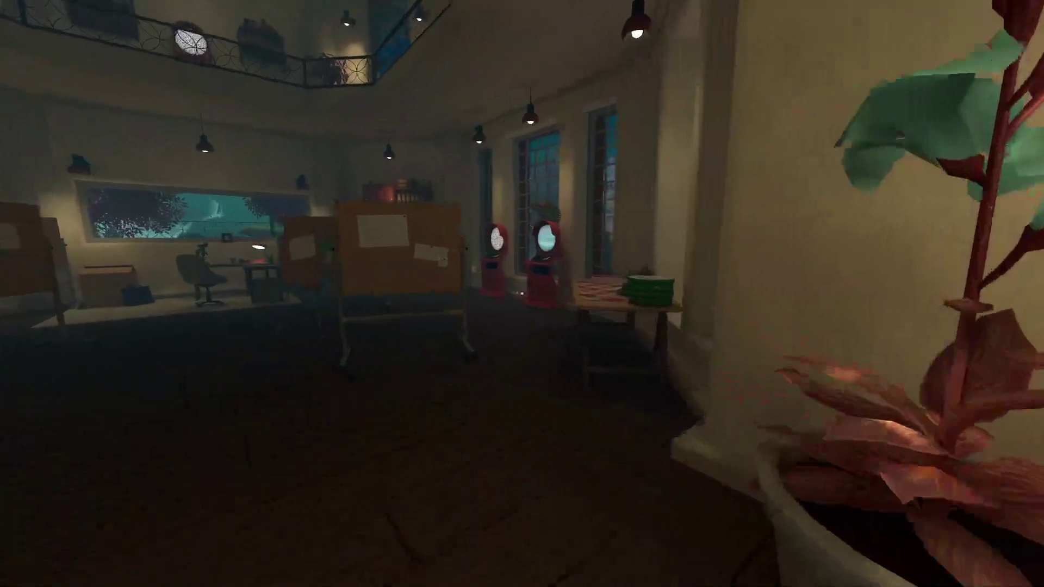
pyautogui.press('s')
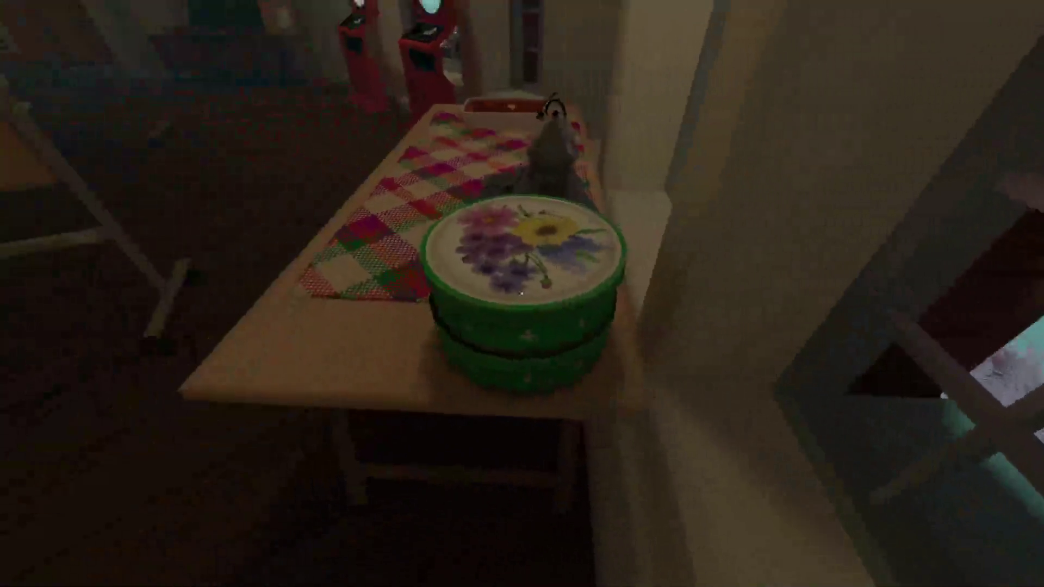
pyautogui.press('w')
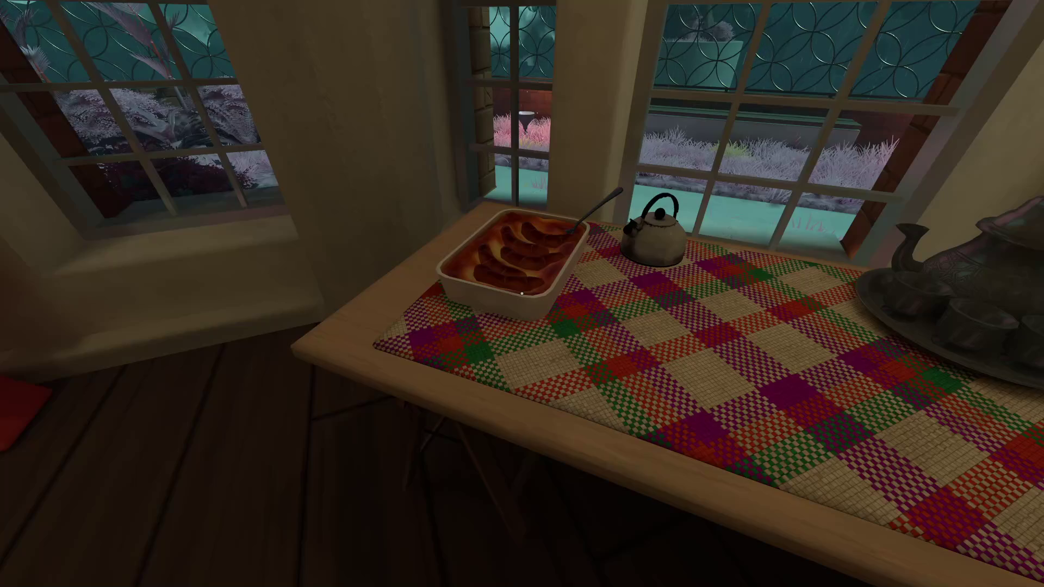
pyautogui.press('s')
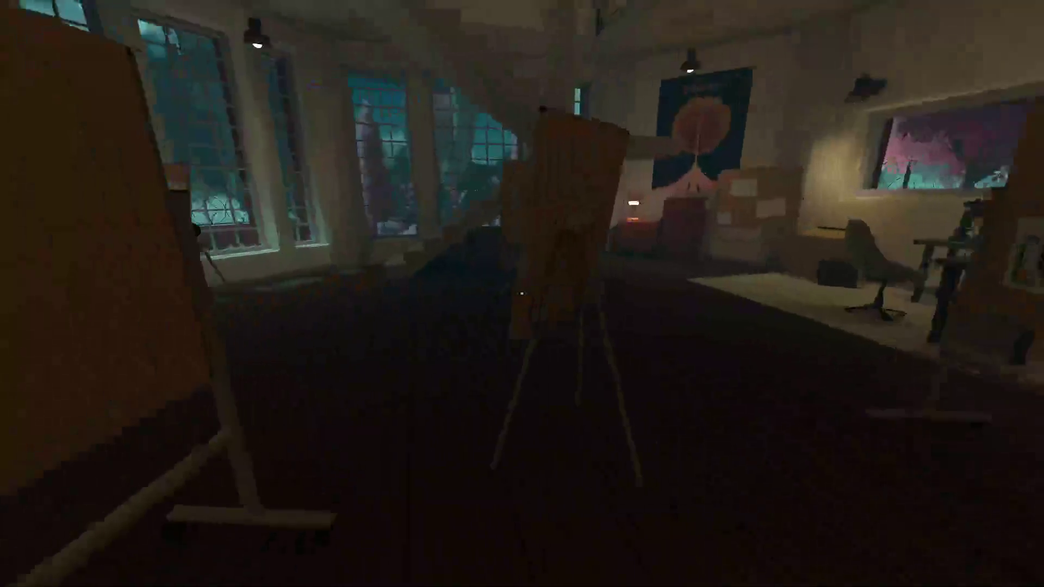
# Cross to the microscope desk, then move onto the stairs facing the tall corner windows
pyautogui.press('w')
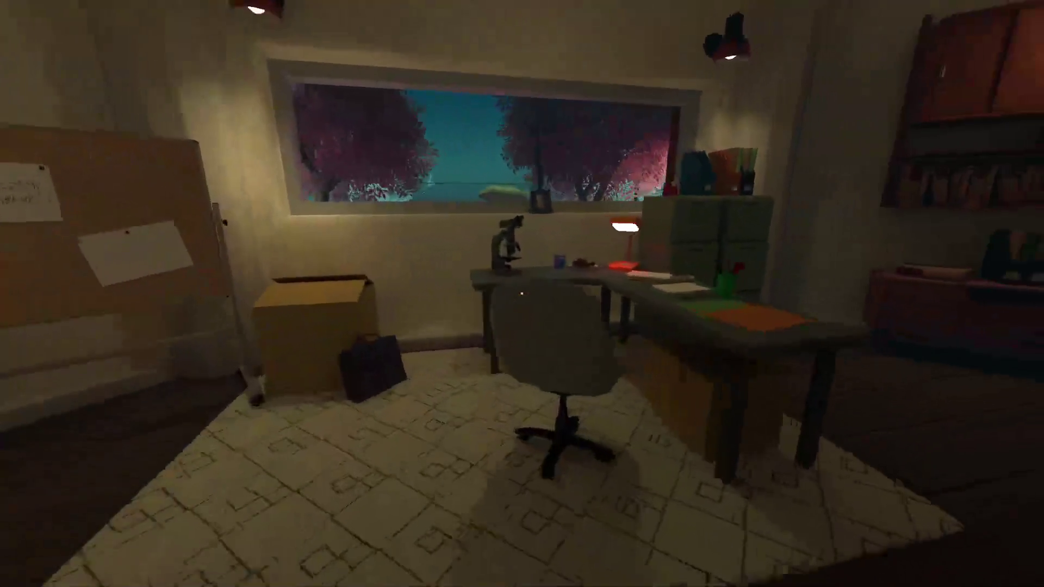
pyautogui.press('w')
pyautogui.press('s')
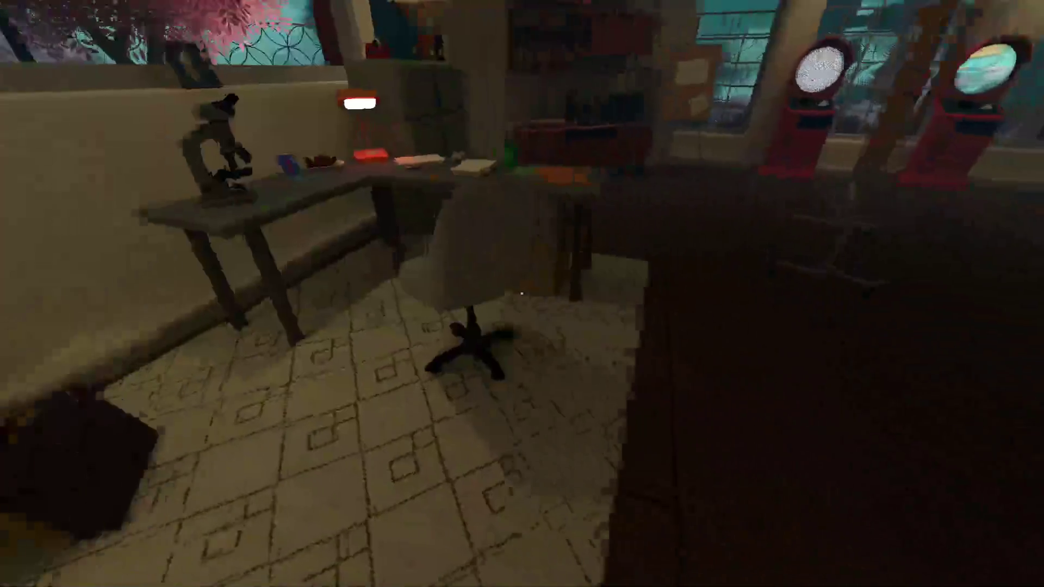
pyautogui.moveTo(522, 293)
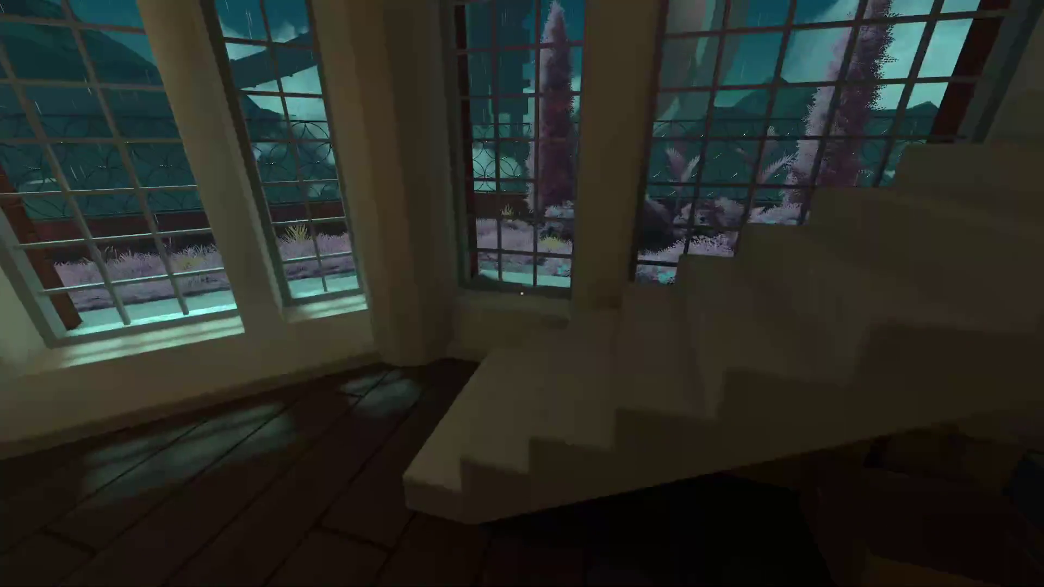
pyautogui.press('w')
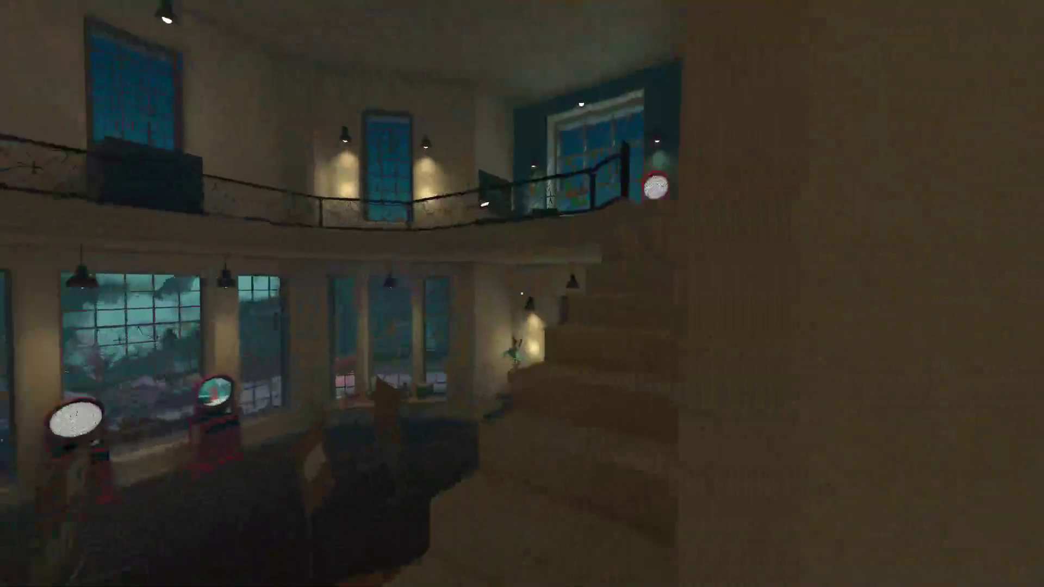
pyautogui.press('w')
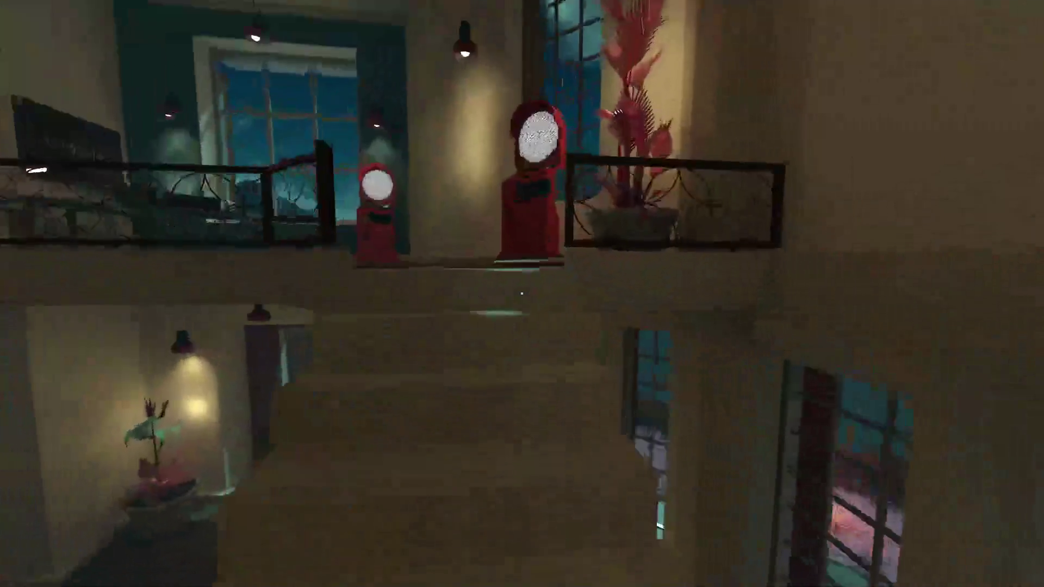
# Climb upstairs and look over the desk with the chalkboard and orange lamp
pyautogui.press('w')
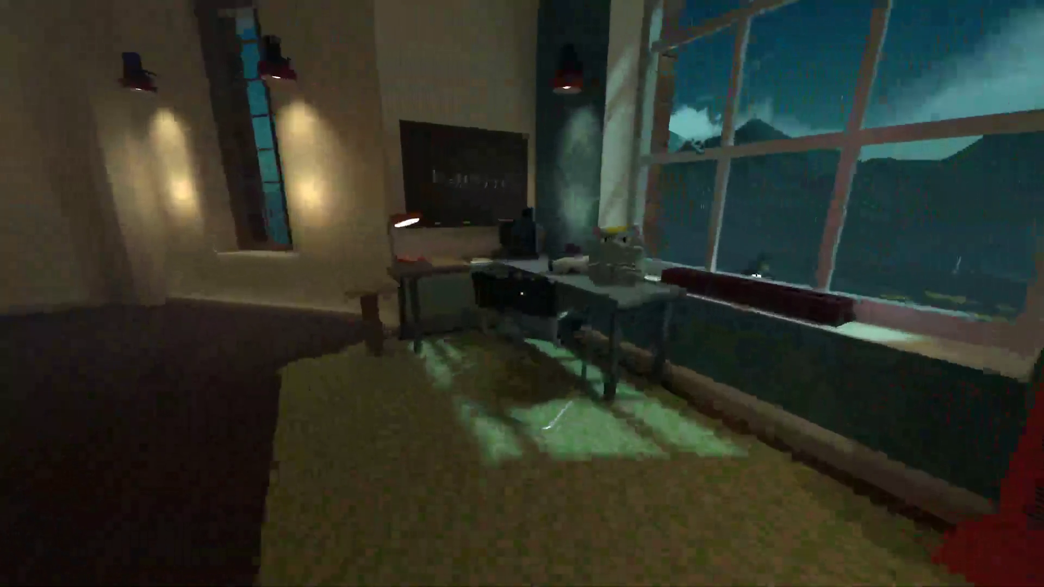
pyautogui.press('w')
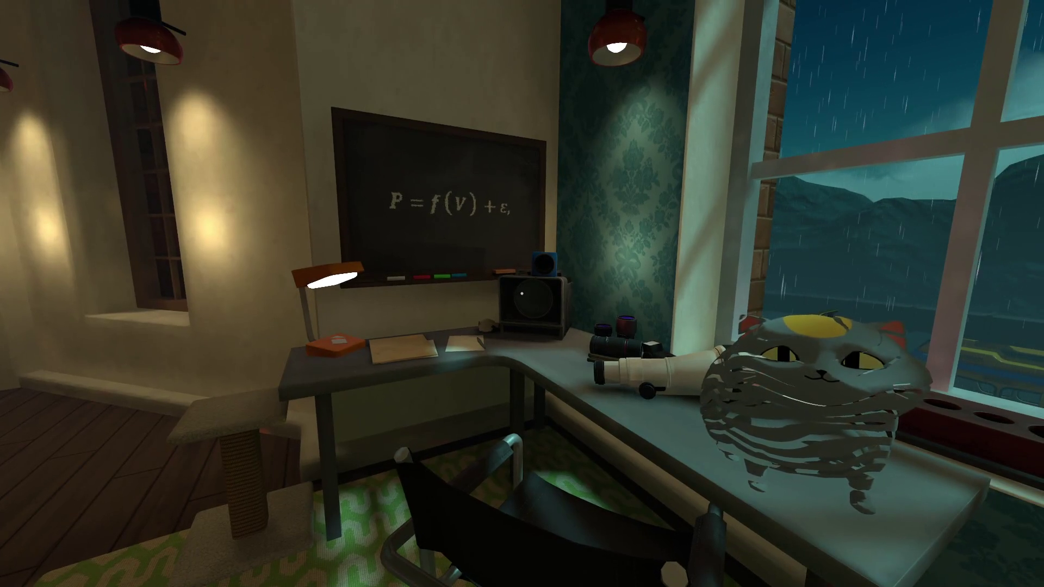
pyautogui.press('w')
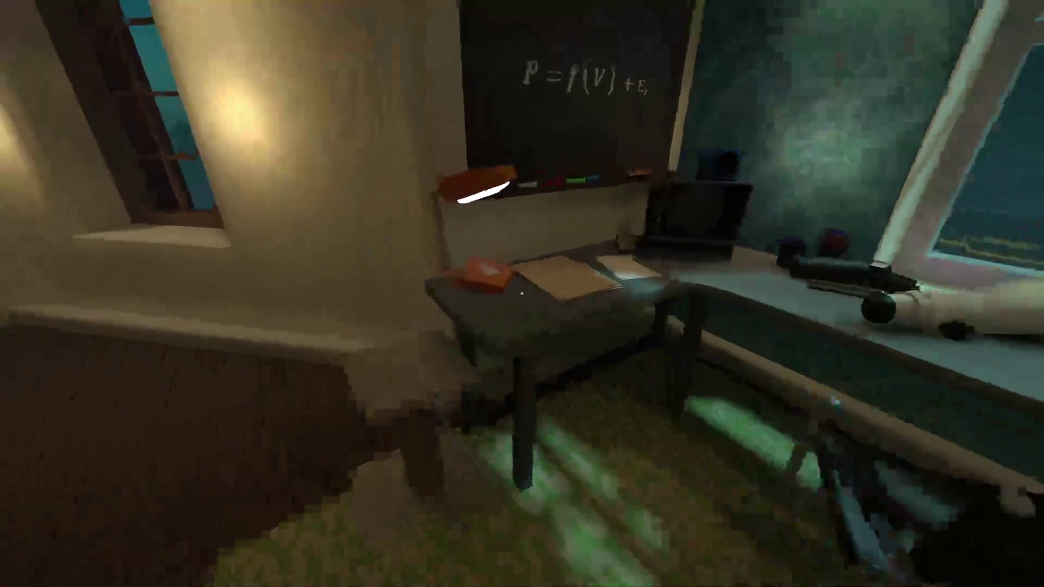
pyautogui.press('s')
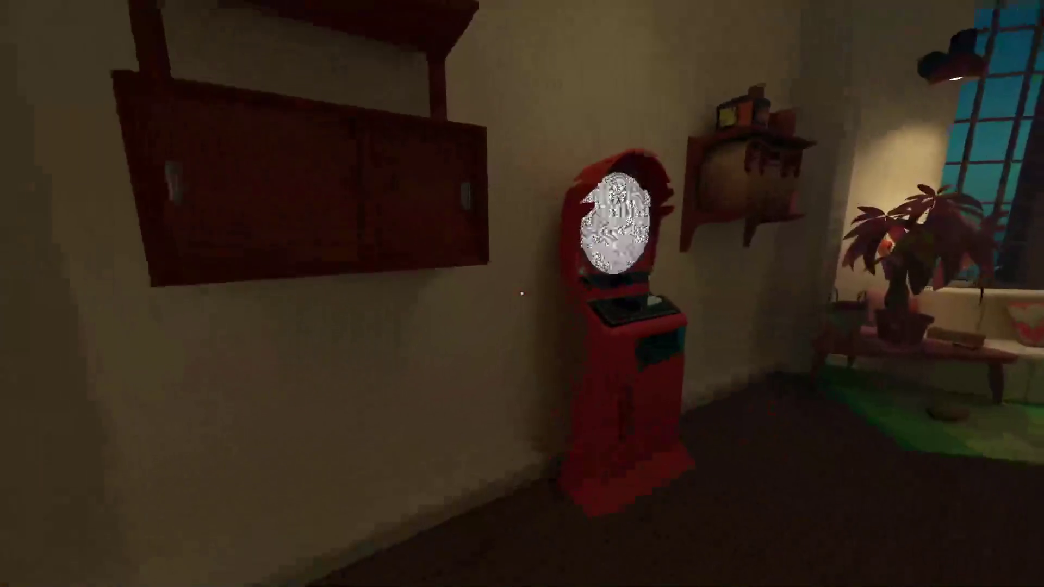
# Try the locked red teleporter twice, walk the rainy balcony, and climb back into the lit room
pyautogui.click(520, 294)
pyautogui.moveTo(521, 294)
pyautogui.press('w')
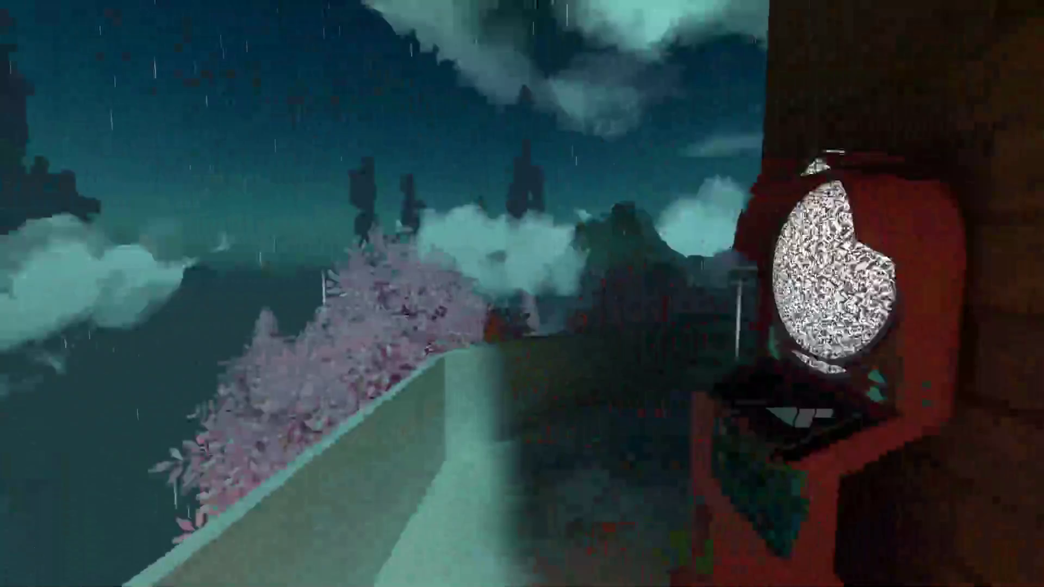
pyautogui.click(521, 294)
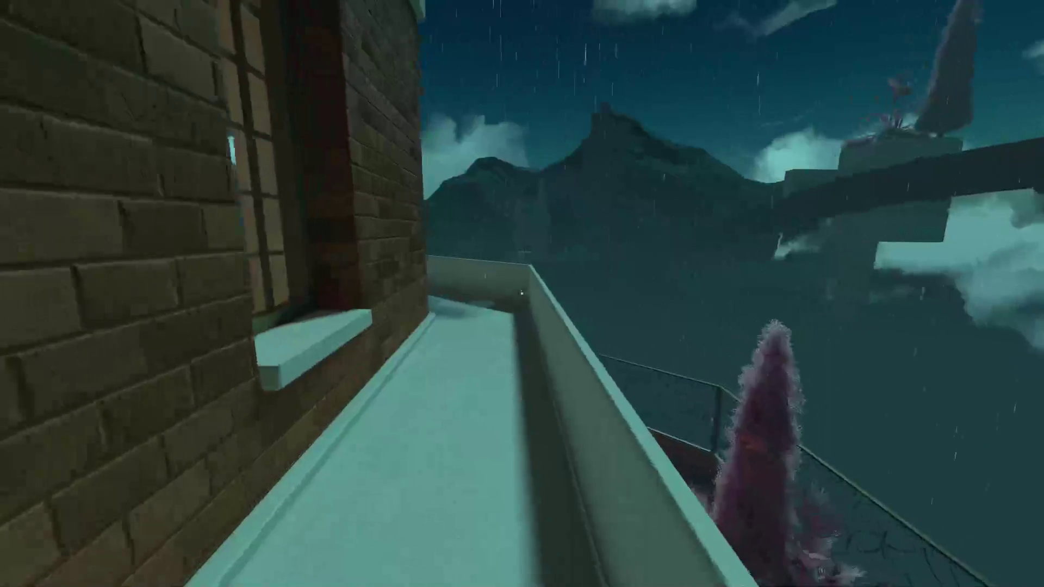
pyautogui.press('w')
pyautogui.press('w')
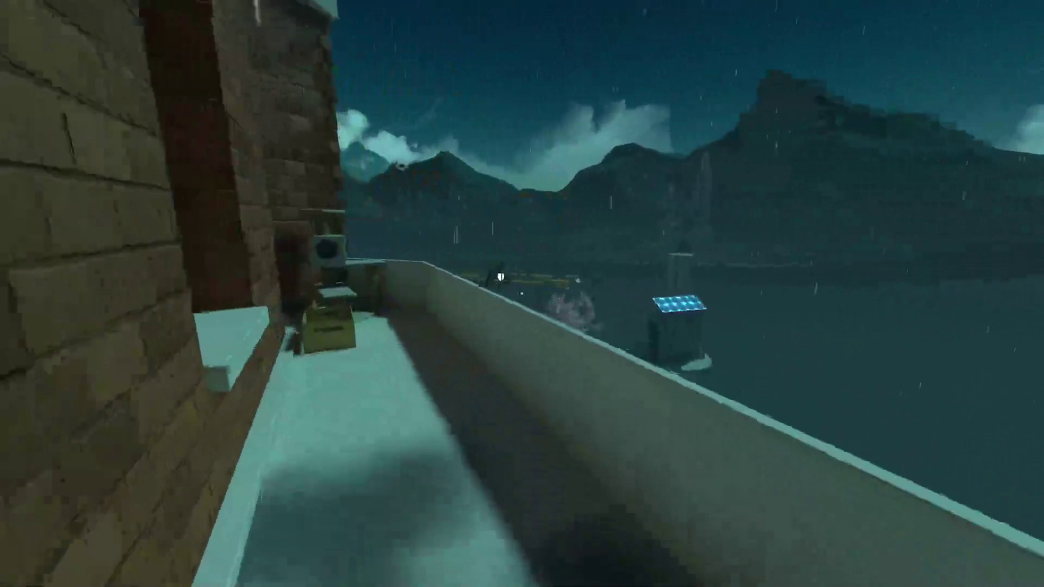
pyautogui.press('w')
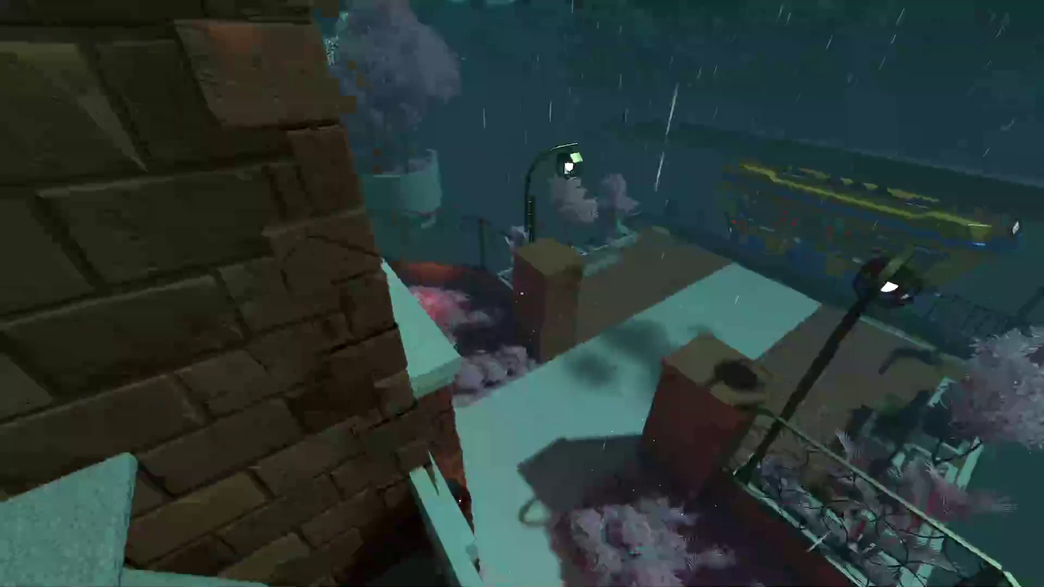
pyautogui.press('w')
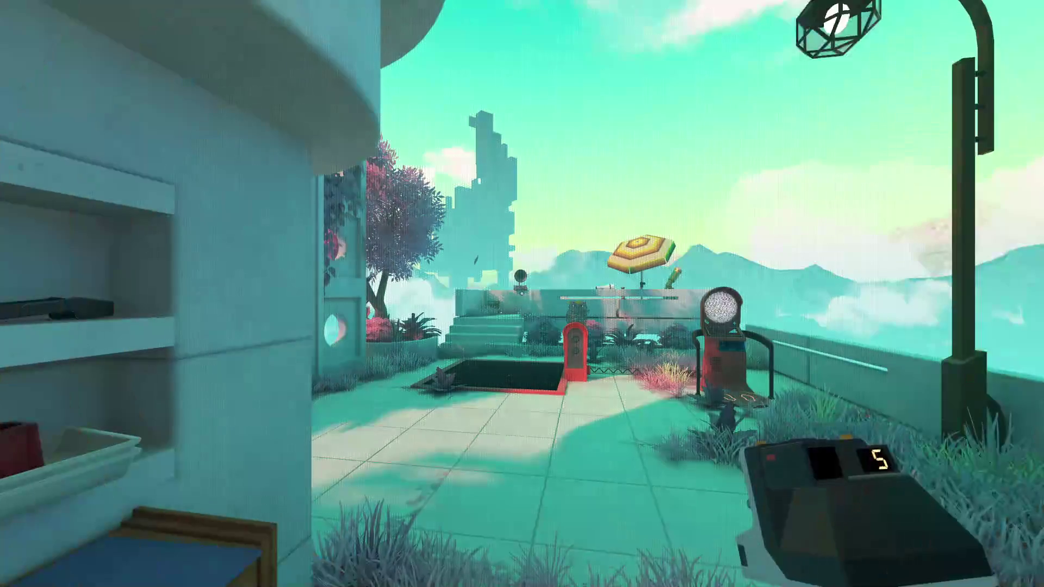
# Walk past the white tower and poster wall toward the iron gate
pyautogui.moveTo(522, 294)
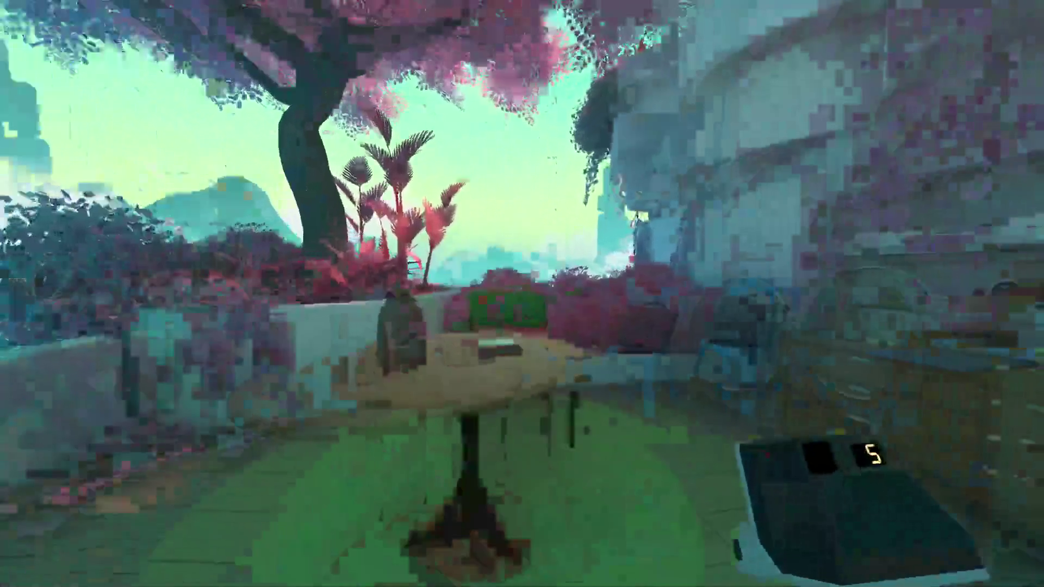
pyautogui.press('w')
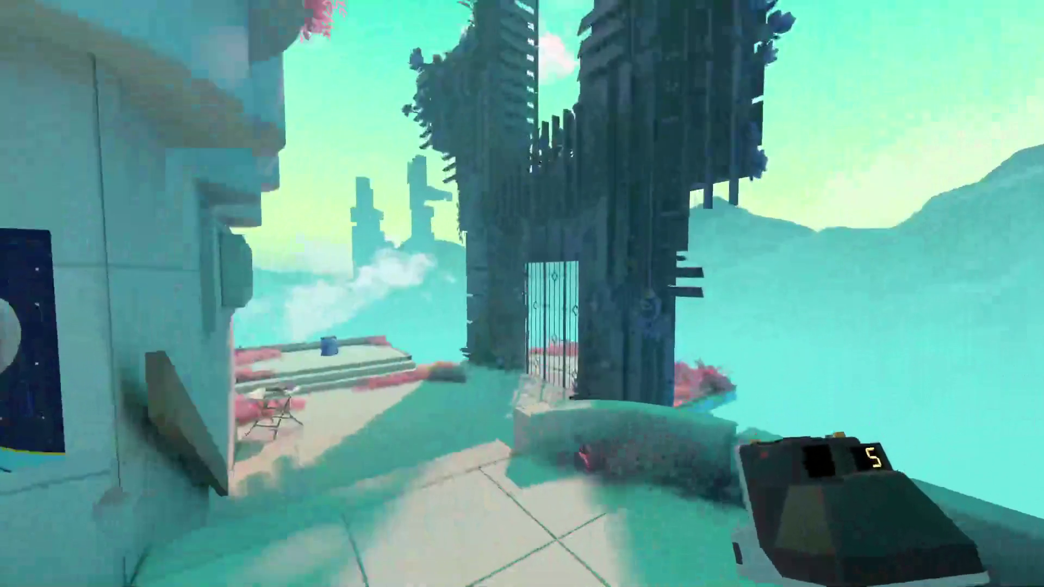
pyautogui.press('w')
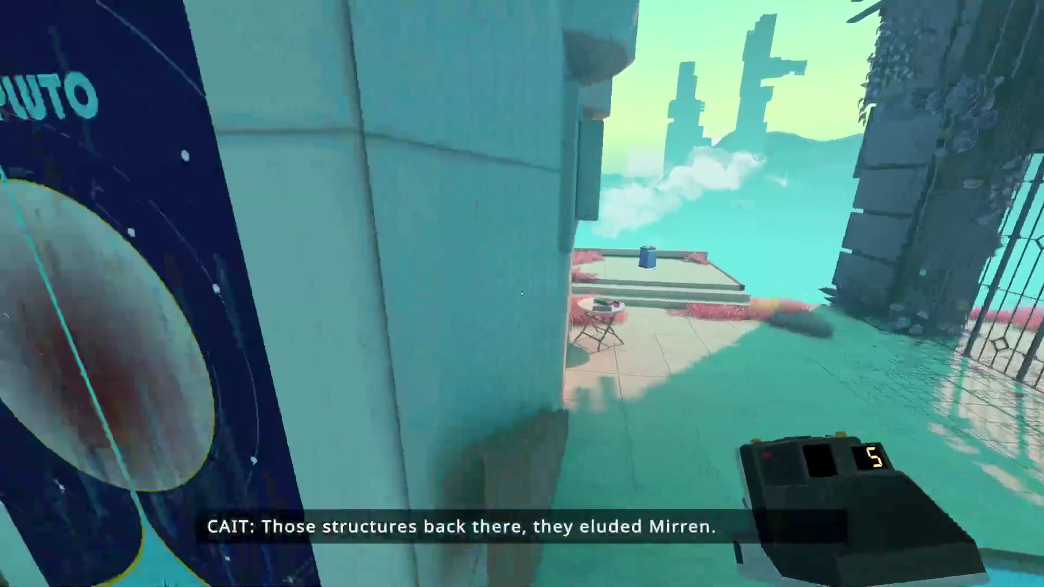